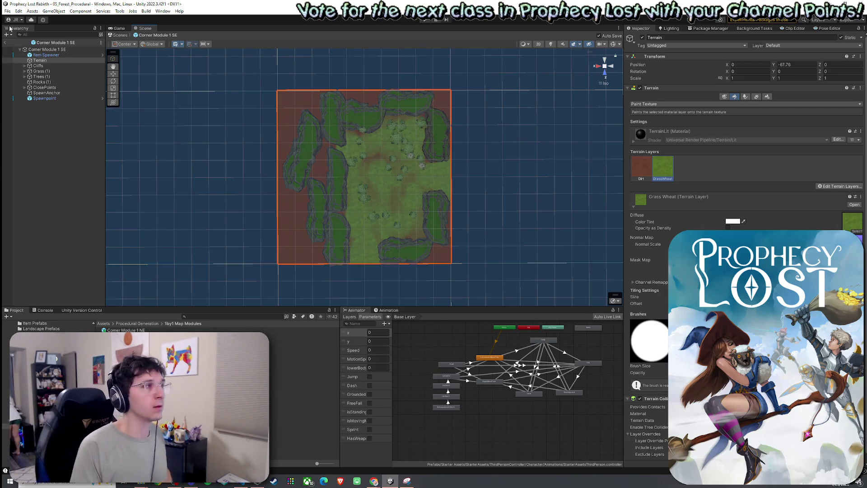
Rename the module's terrain to 'Terrain for Corner Module 1 SE'.
left_click(7, 11)
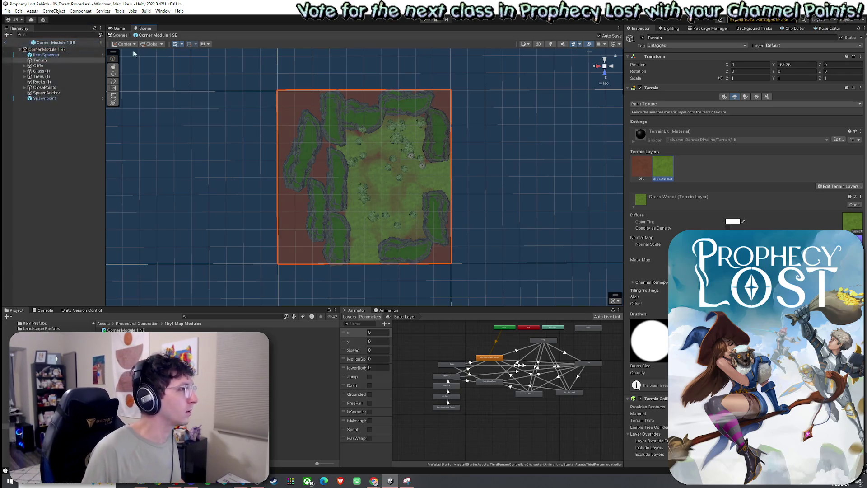
left_click(51, 61)
left_click(52, 61)
type("for Corner Module 1 S")
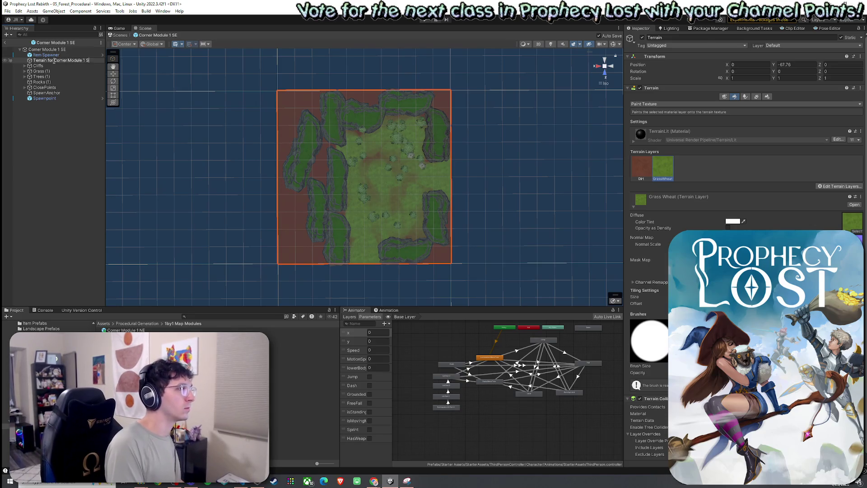
type("E")
key("Return")
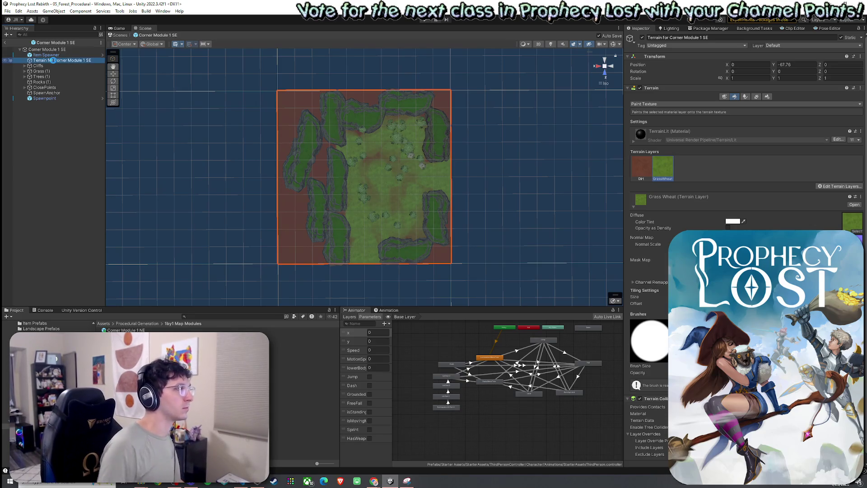
Save the terrain as a prefab in Terrains for Modules, then return to Procedural Generation.
left_click(40, 343)
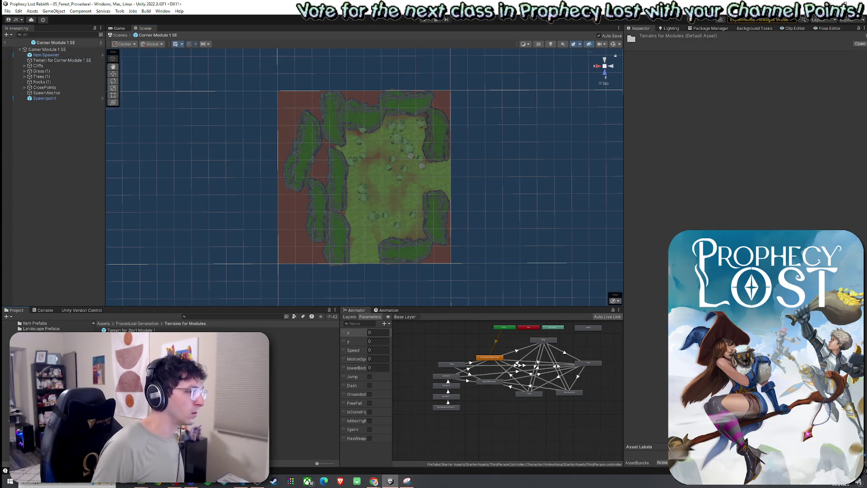
left_click(135, 346)
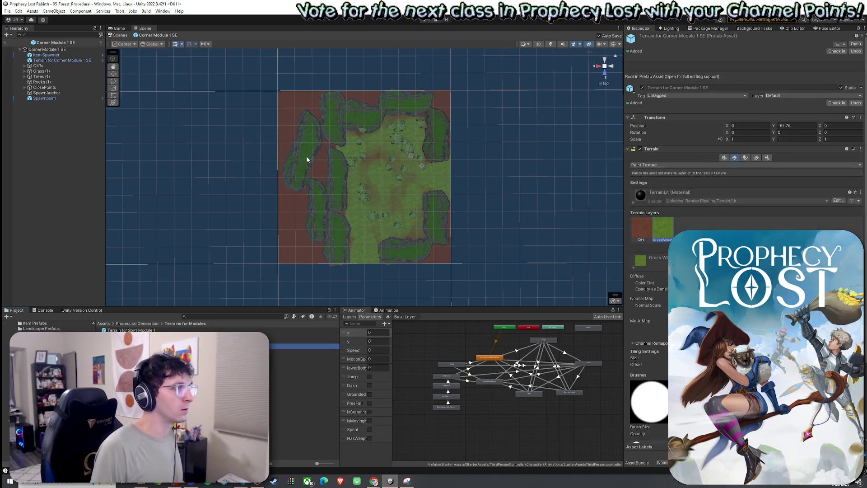
left_click(146, 324)
left_click(136, 335)
Open the Corner Module 1 SW prefab from the 1by1 Map Modules folder.
double_click(125, 330)
double_click(125, 330)
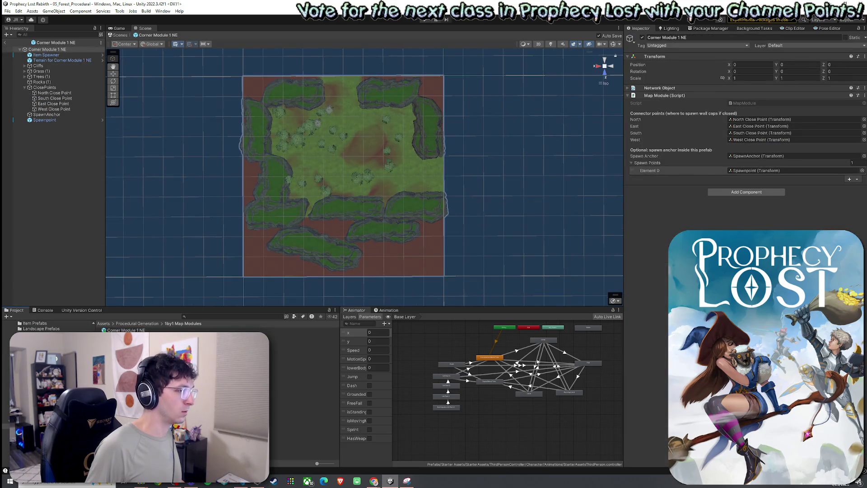
double_click(125, 341)
double_click(126, 346)
Add a new 3D Terrain and give it equal width and length in Terrain Settings.
right_click(60, 61)
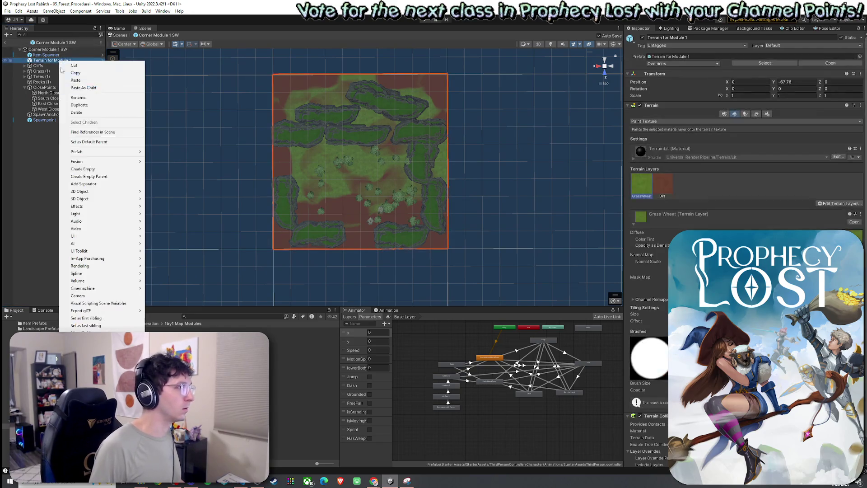
mouse_move(84, 199)
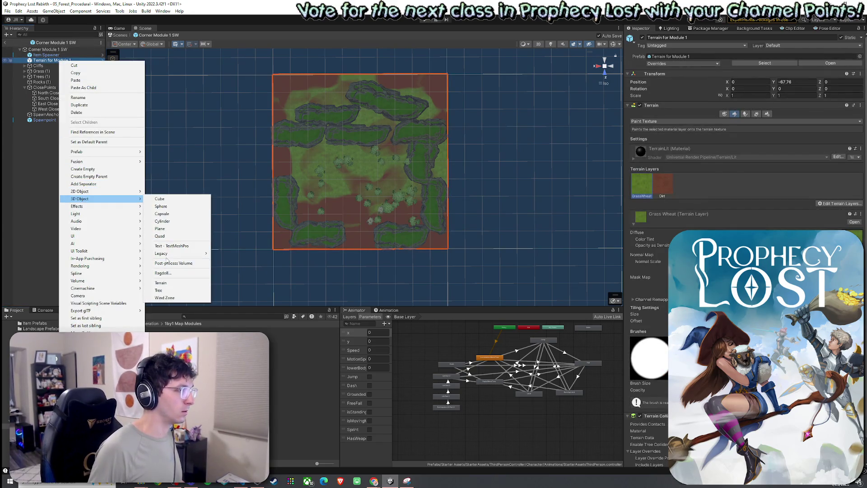
left_click(161, 283)
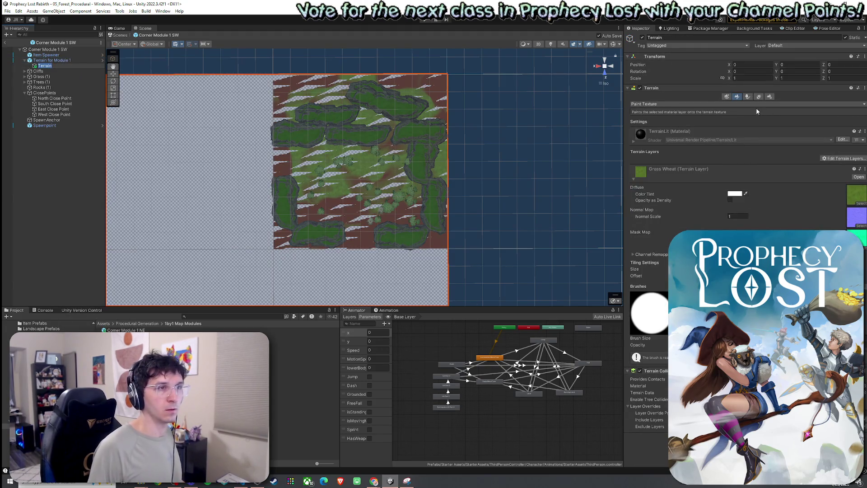
left_click(770, 97)
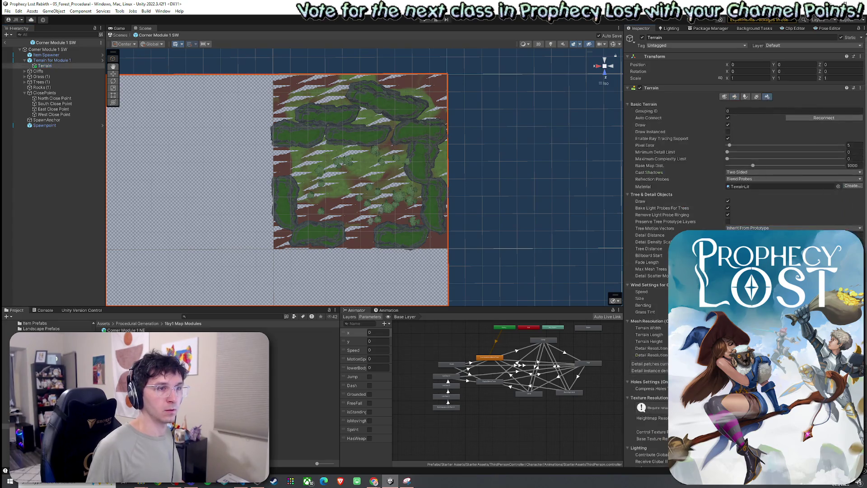
key("Tab")
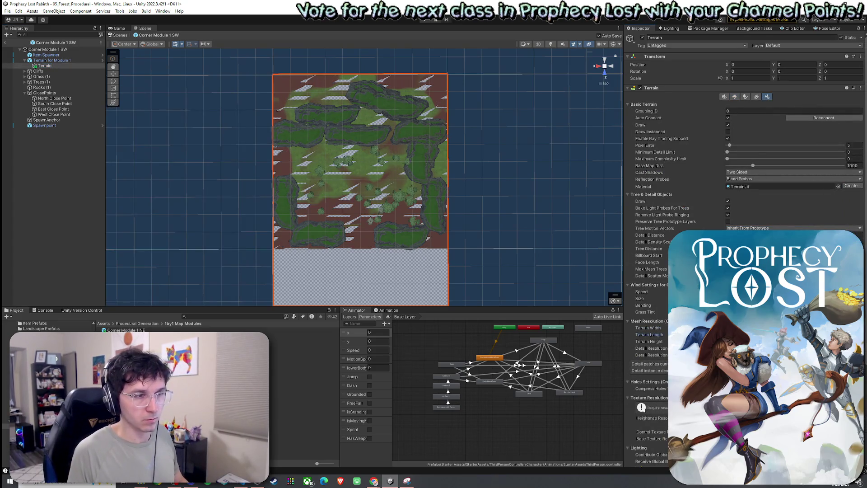
key("Return")
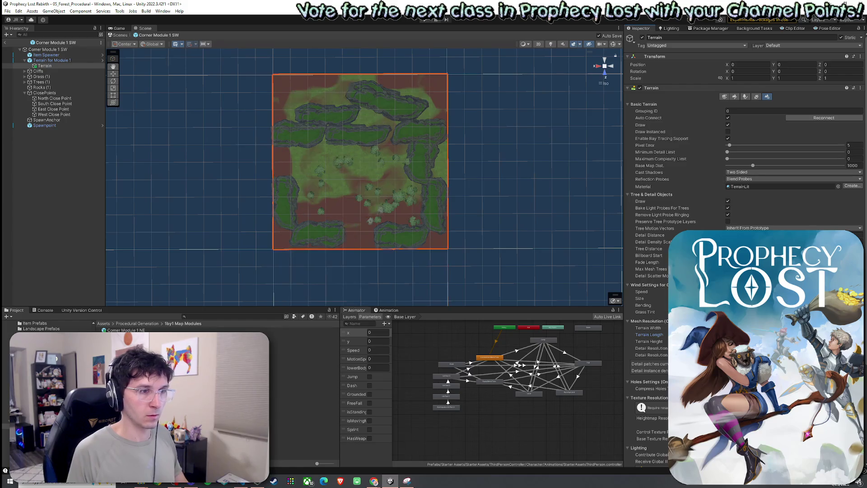
Move the new terrain to the module's top level and delete the old Terrain for Module 1.
left_click_drag(44, 65, 57, 58)
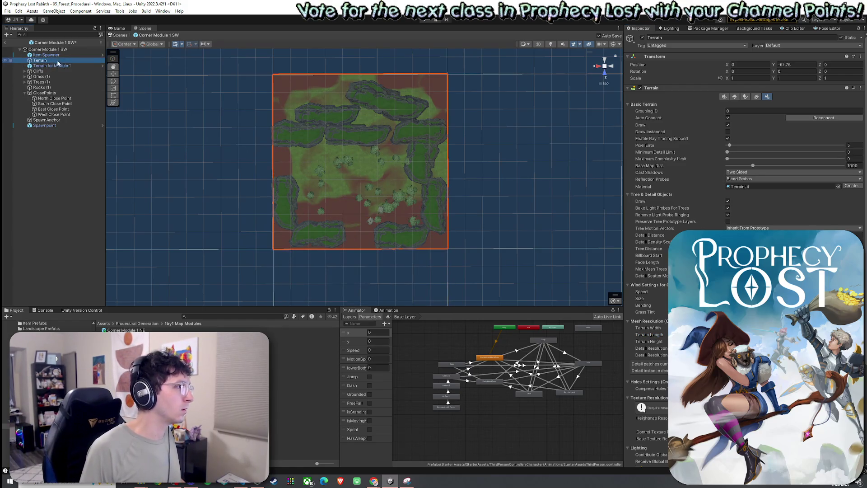
left_click(58, 66)
key("Delete")
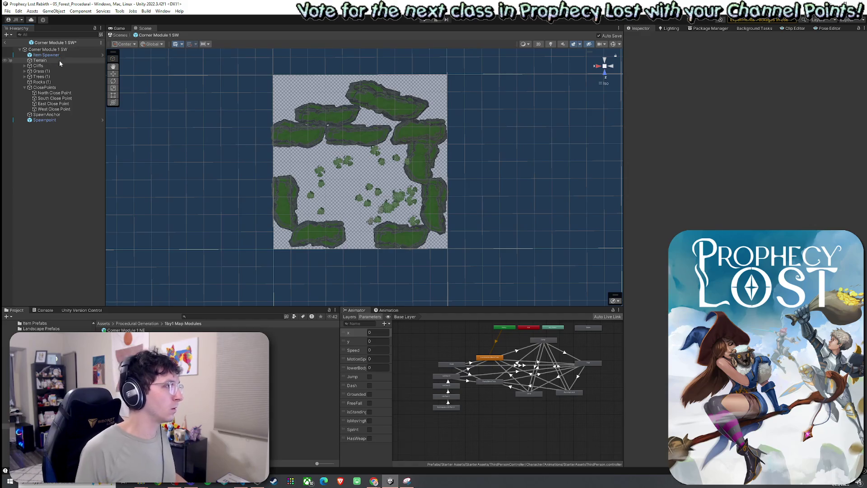
Rename the new terrain to 'Terrain for Corner Module 1 SW'.
left_click(59, 61)
key("F2")
key("End")
type("fp")
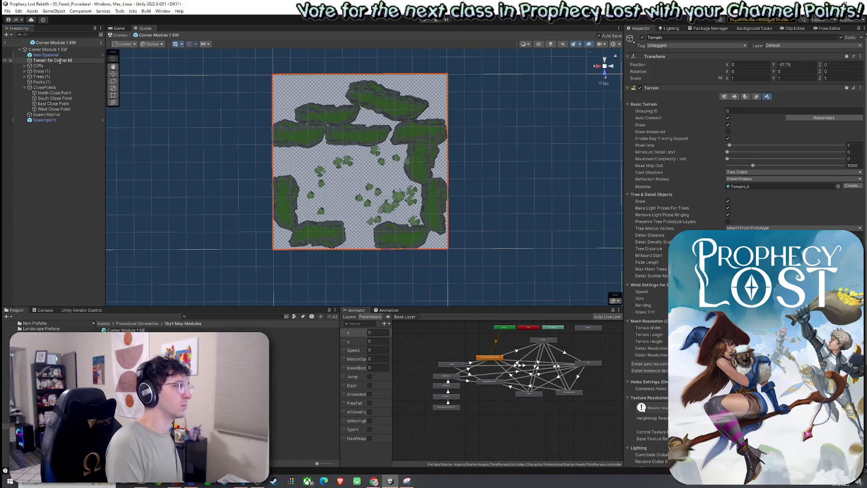
type("w")
key("Return")
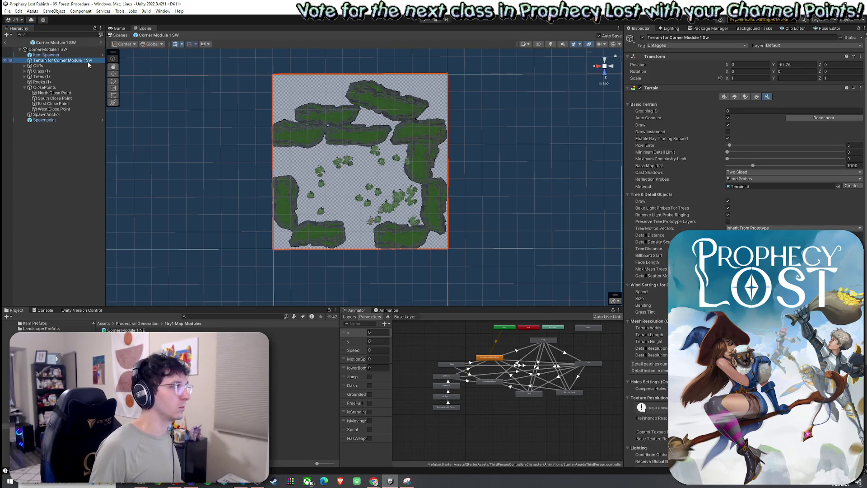
key("F2")
key("End")
key("BackSpace")
type("W")
key("Return")
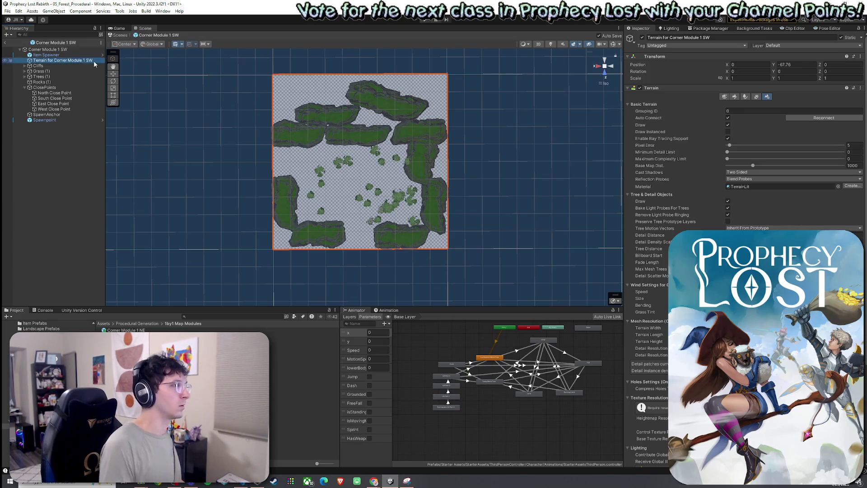
left_click(734, 97)
Replace the Grass Wheat layer with Dirt and GrassWheat terrain layers.
left_click(844, 158)
left_click(838, 183)
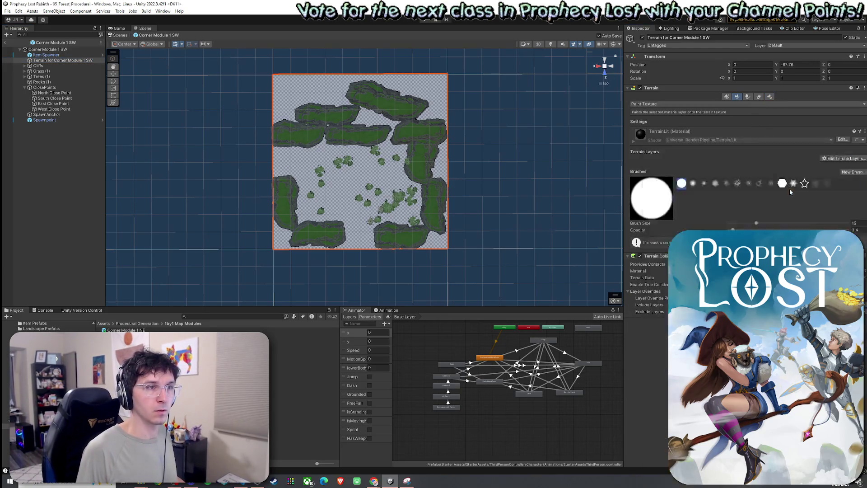
left_click(841, 186)
left_click(835, 197)
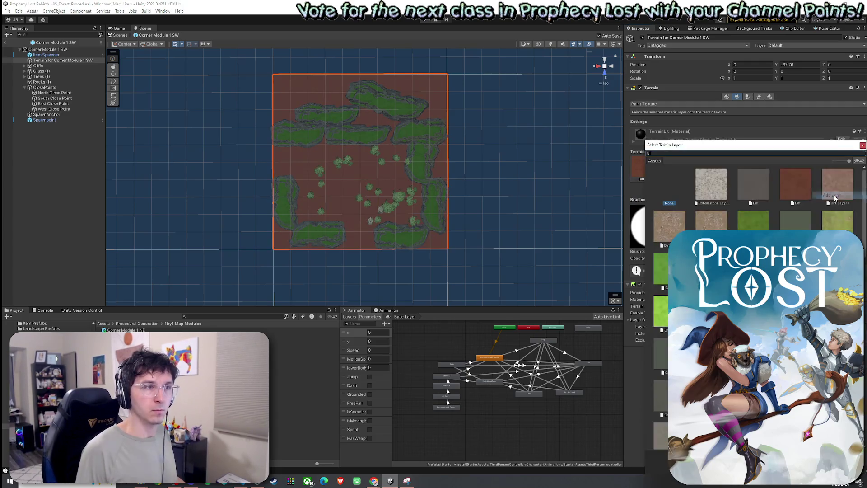
type("grasds")
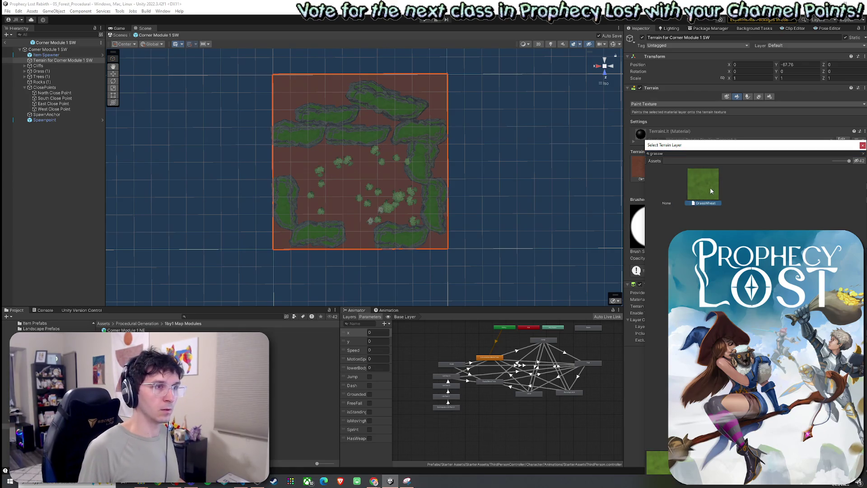
double_click(710, 187)
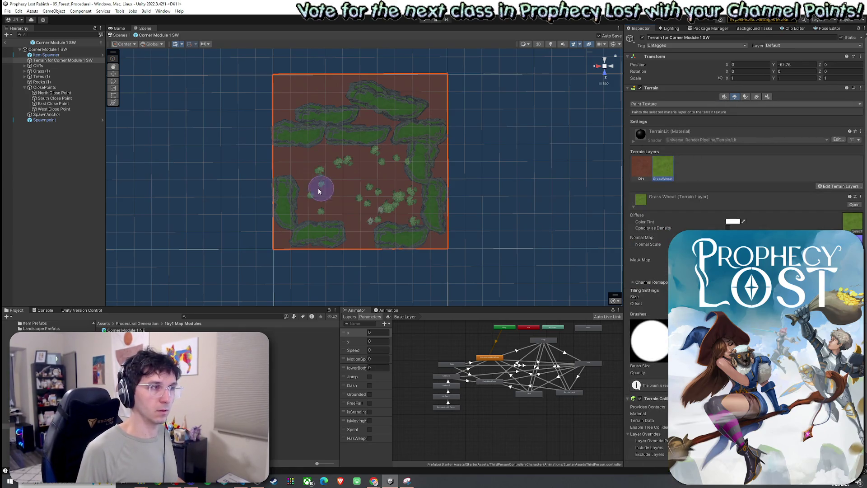
Paint grass across the middle and lower middle of the terrain.
mouse_move(272, 157)
left_mouse_down()
mouse_move(300, 170)
mouse_move(387, 163)
mouse_move(351, 202)
mouse_move(362, 248)
mouse_move(346, 236)
mouse_move(404, 222)
mouse_move(389, 188)
mouse_move(411, 191)
mouse_move(338, 155)
mouse_move(339, 195)
mouse_move(367, 205)
left_mouse_up()
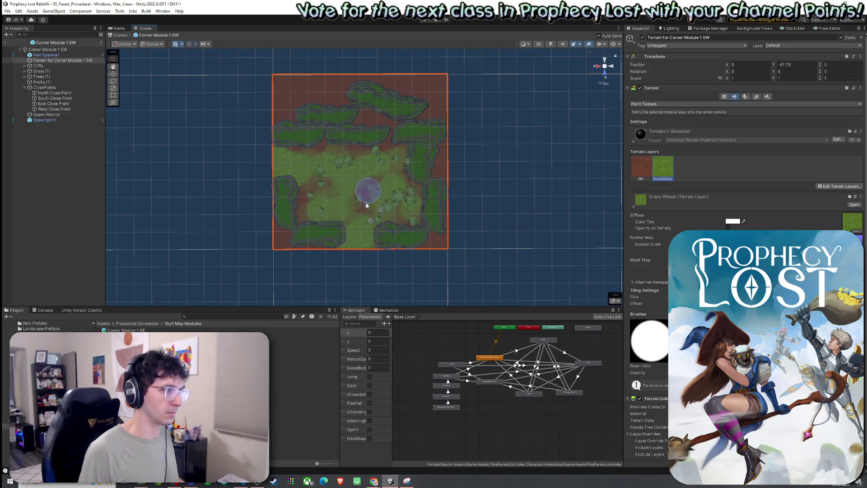
mouse_move(388, 236)
left_mouse_down()
mouse_move(367, 204)
mouse_move(316, 195)
mouse_move(316, 213)
mouse_move(425, 225)
left_mouse_up()
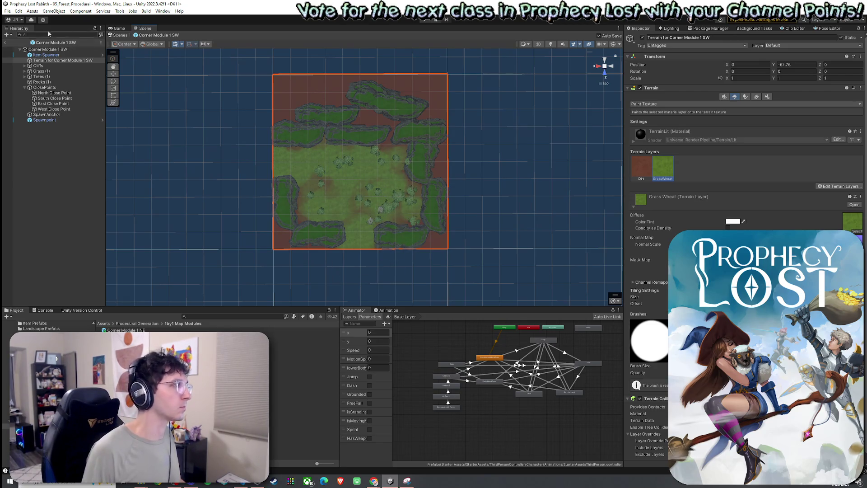
left_click(19, 11)
Save the SW terrain as a prefab asset in the Terrains for Modules folder.
mouse_move(8, 11)
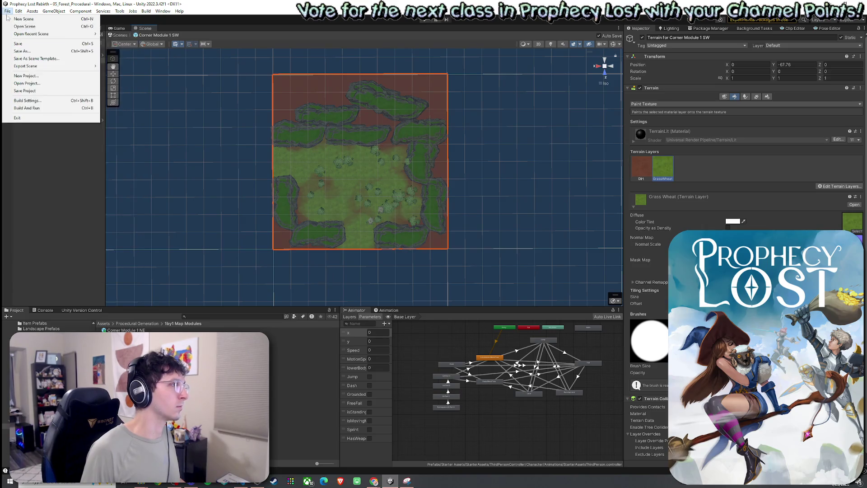
left_click(122, 204)
left_click(138, 324)
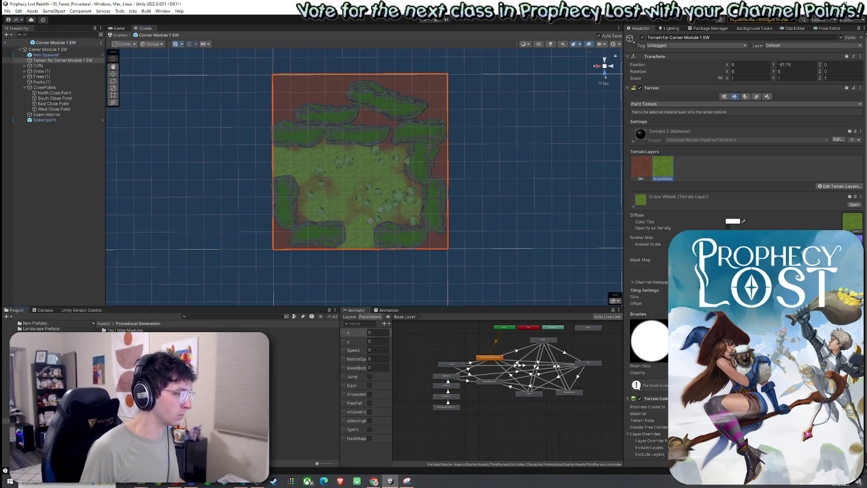
double_click(131, 341)
mouse_move(129, 330)
left_mouse_down()
mouse_move(113, 172)
mouse_move(62, 71)
mouse_move(97, 105)
left_mouse_up()
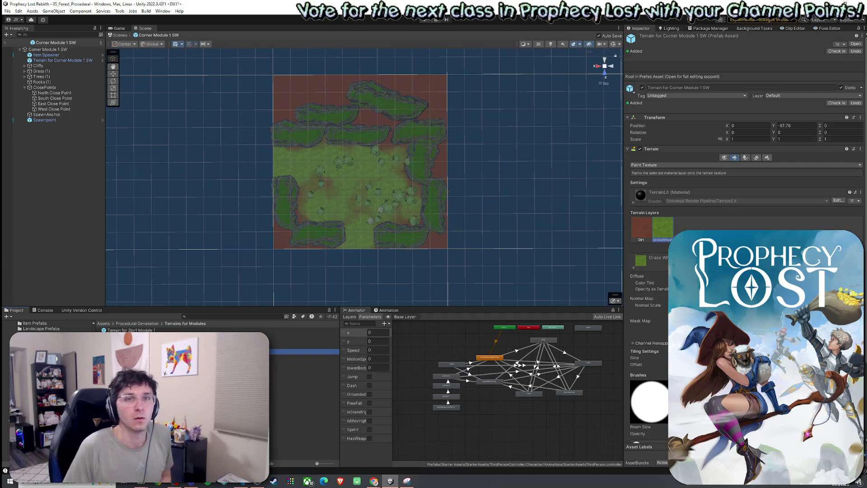
Save the work and return to the 1by1 Map Modules folder.
left_click(8, 11)
key("Escape")
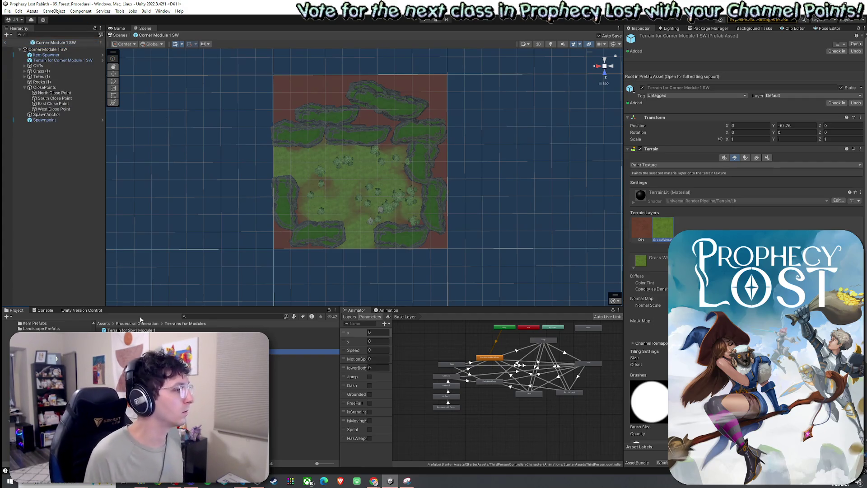
left_click(149, 324)
double_click(135, 330)
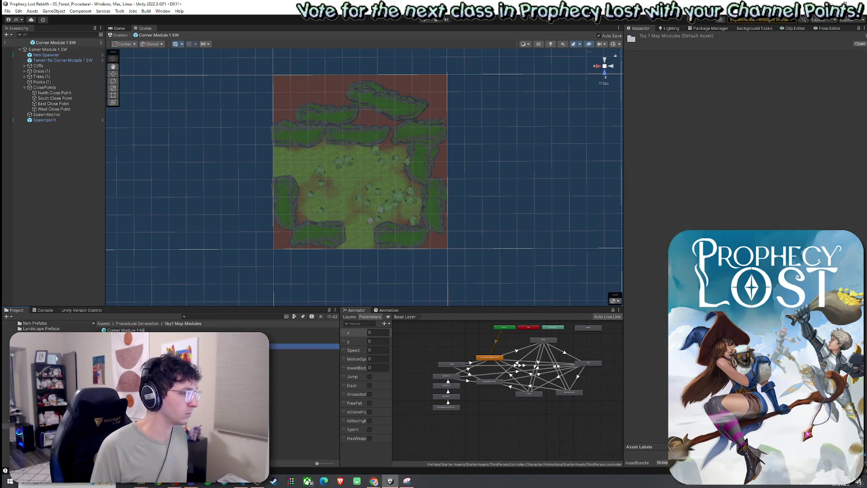
left_click(47, 49)
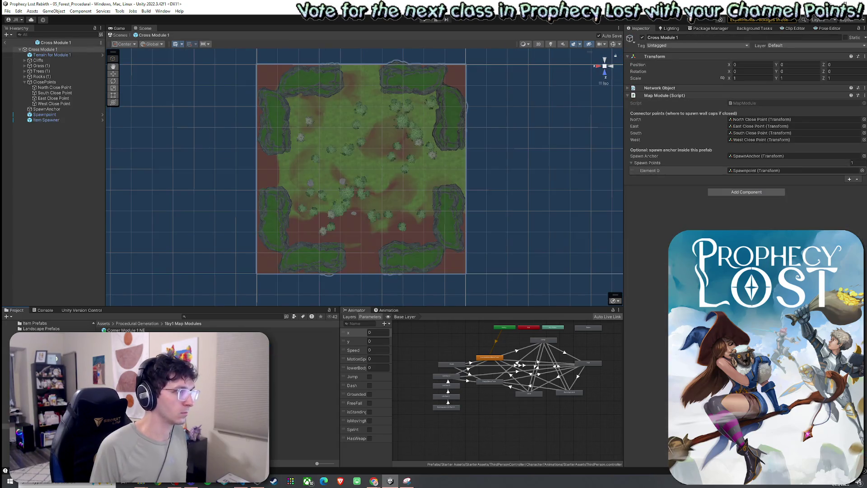
Add a new terrain to Cross Module 1 and size its width and length to fit.
right_click(58, 55)
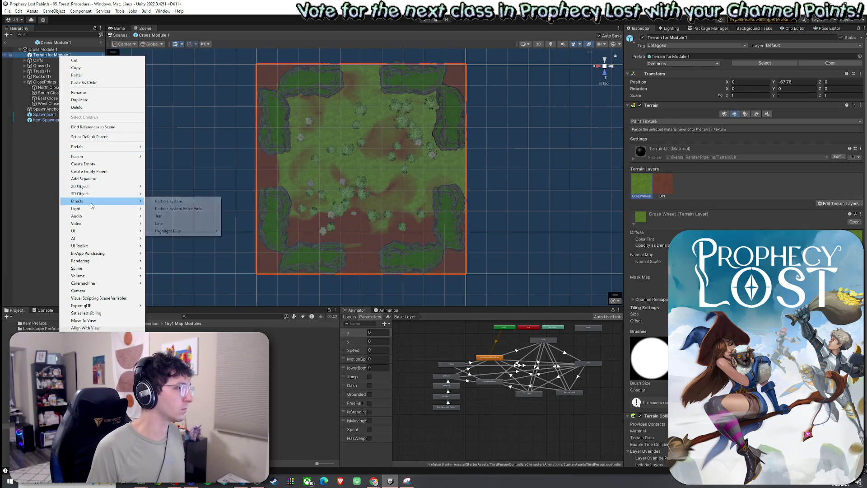
left_click(505, 278)
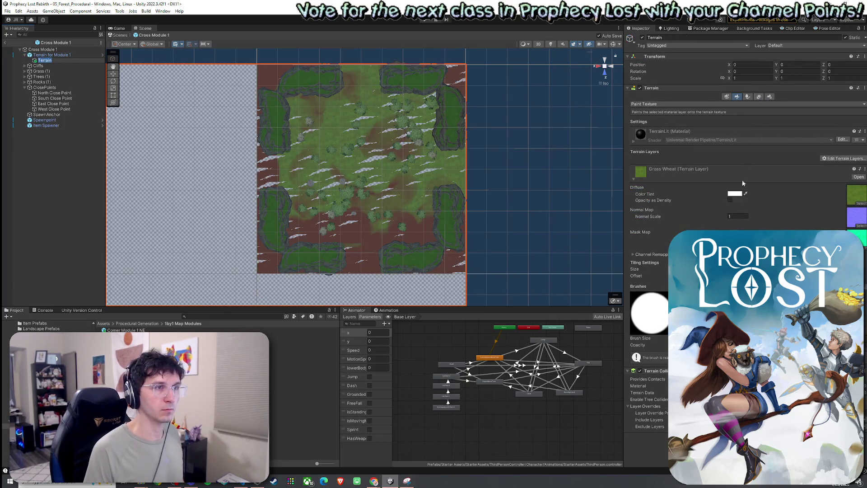
left_click(770, 96)
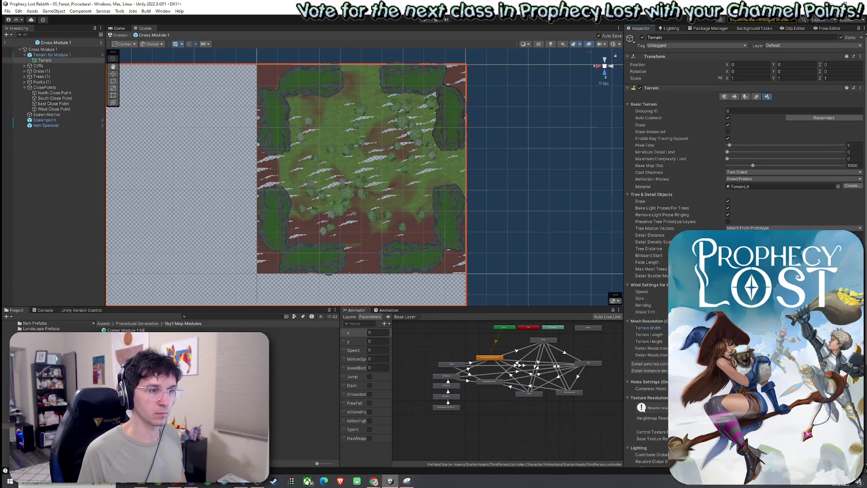
key("Tab")
key("Return")
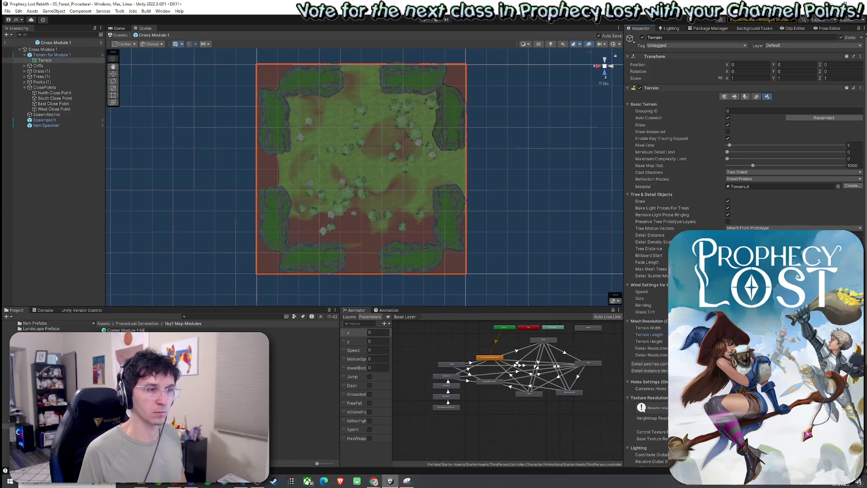
Move the new terrain out from under the old one and delete Terrain for Module 1.
left_click(47, 60)
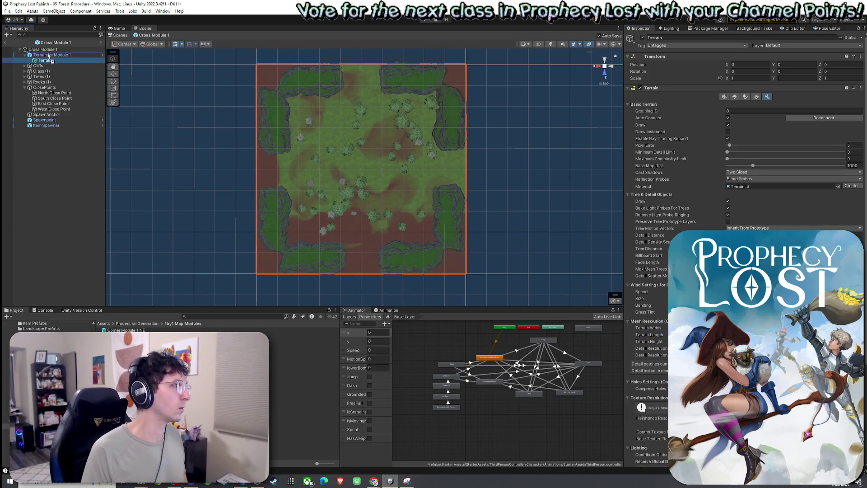
left_click_drag(47, 61, 46, 52)
left_click(63, 61)
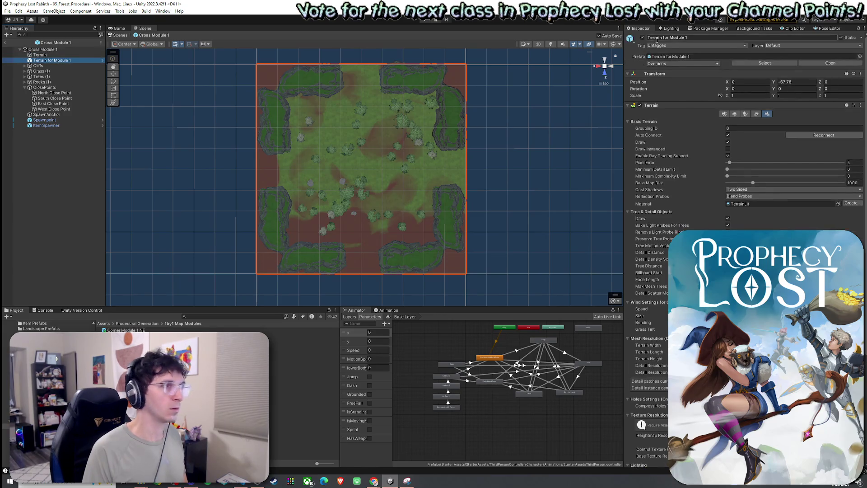
key("Delete")
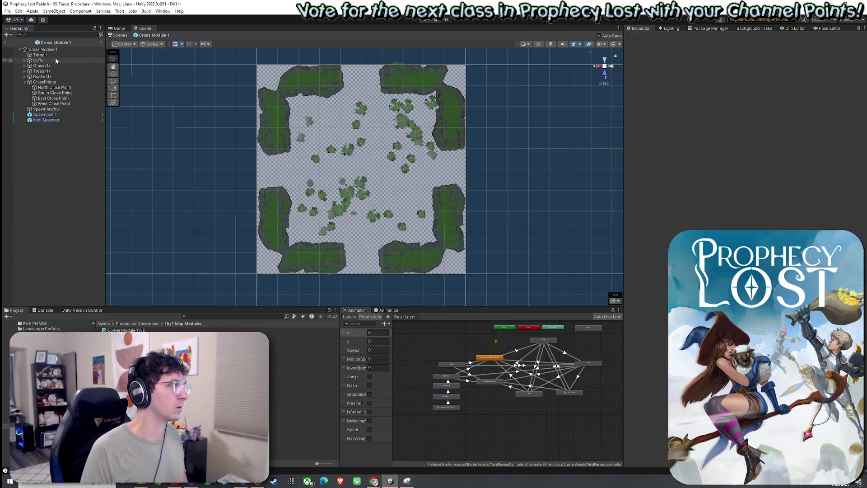
Rename the new terrain to 'Terrain for Cross Module 1'.
left_click(55, 56)
key("F2")
type("Terrain for")
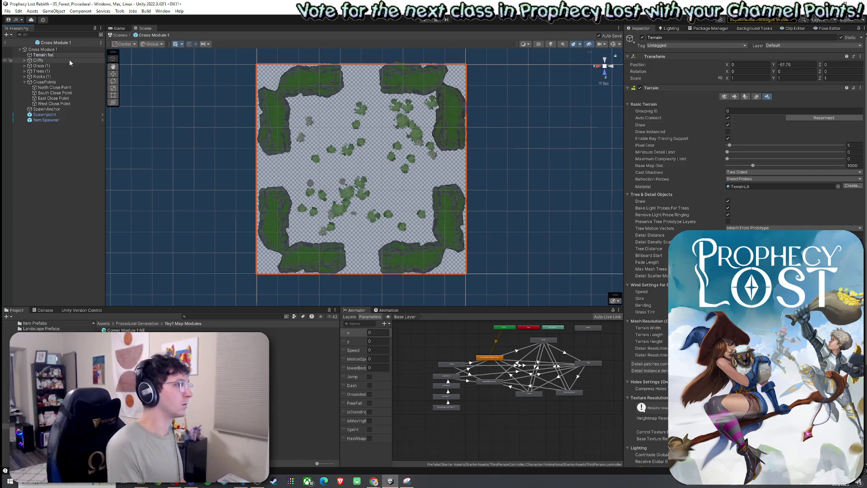
type(" Cross Module 1")
key("Return")
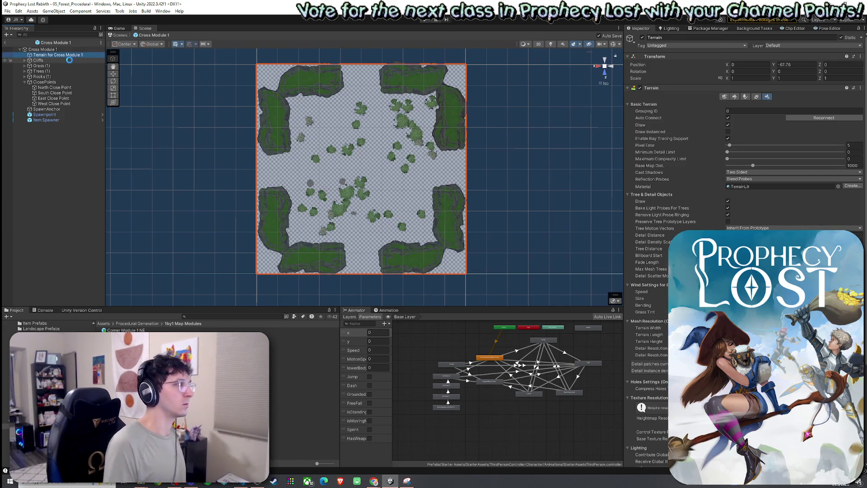
left_click(138, 324)
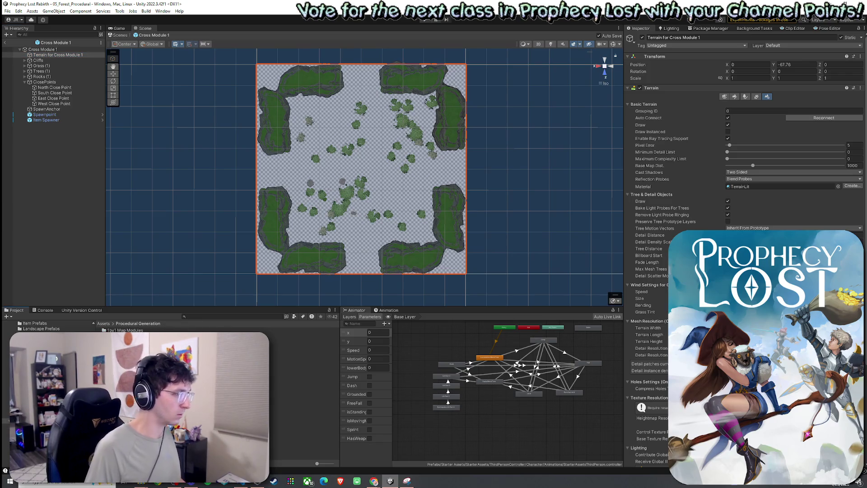
double_click(131, 352)
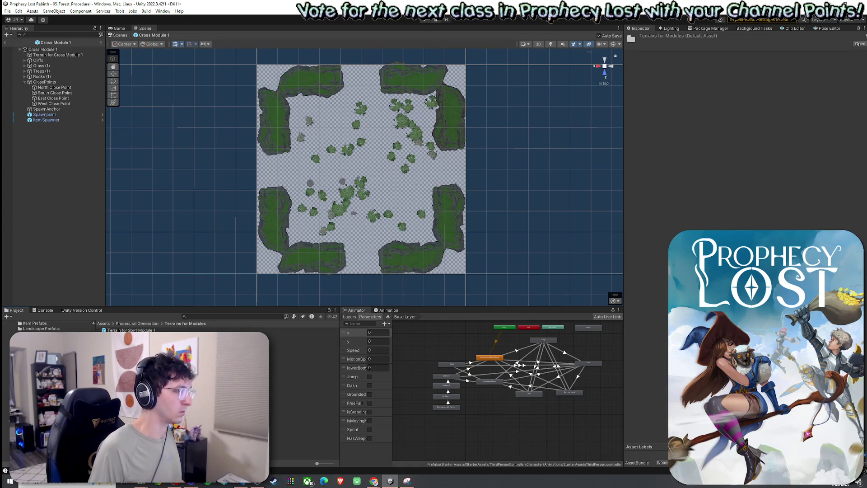
Save Terrain for Cross Module 1 as an asset in Terrains for Modules.
left_click_drag(55, 54, 189, 355)
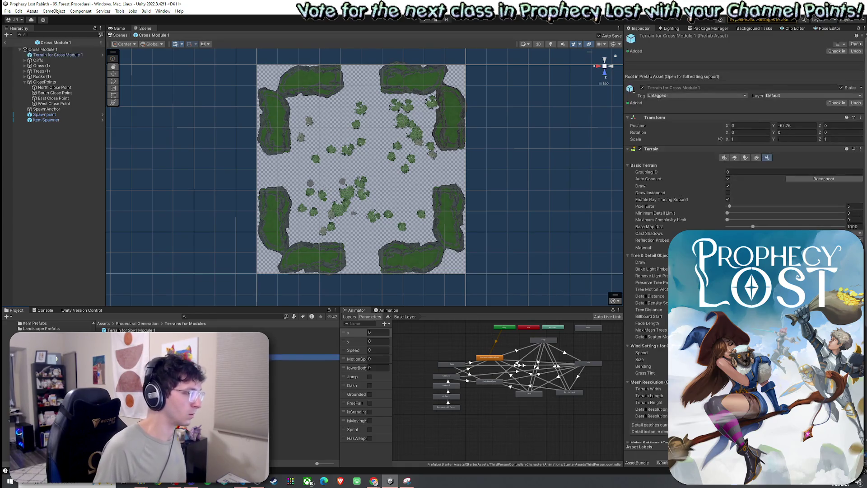
left_click(378, 178)
left_click(738, 114)
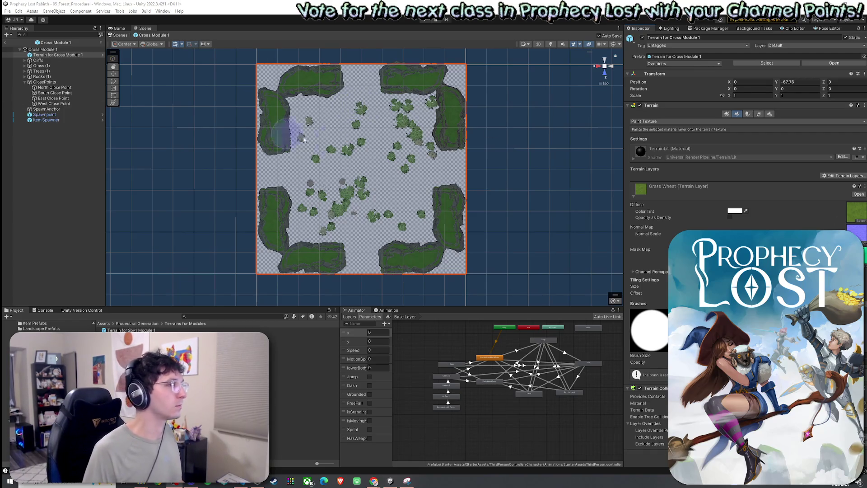
Add Dirt and GrassWheat as the terrain's paint layers.
left_click(844, 176)
left_click(836, 189)
type("dirt")
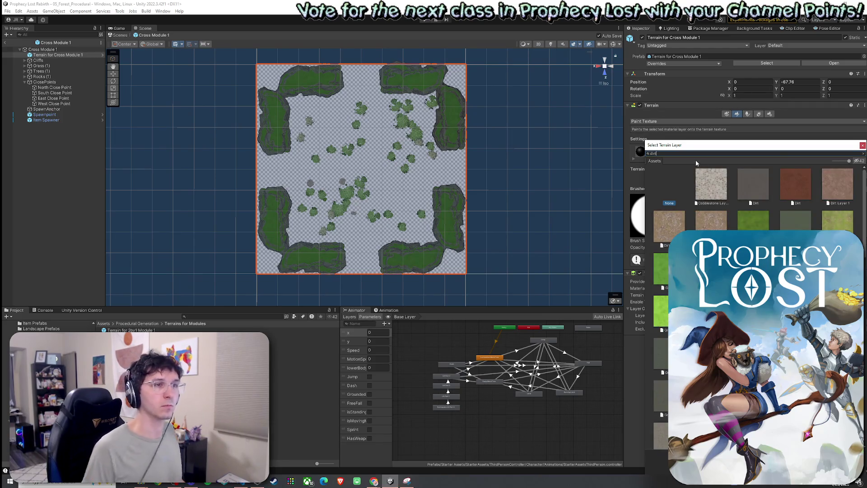
double_click(796, 184)
left_click(844, 204)
left_click(835, 218)
type("grass")
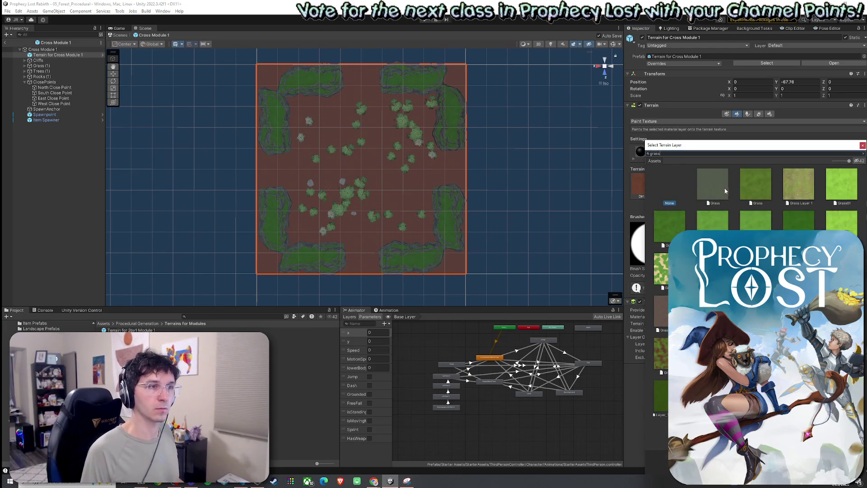
type("w")
double_click(709, 190)
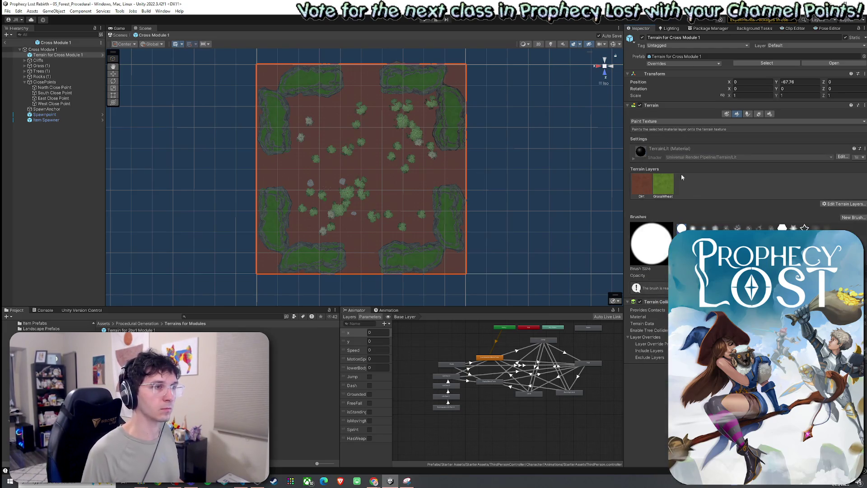
Paint grass up the middle and along the top, right, bottom and left edges.
mouse_move(358, 153)
left_mouse_down()
mouse_move(364, 66)
mouse_move(348, 67)
mouse_move(362, 72)
left_mouse_up()
mouse_move(451, 154)
left_mouse_down()
mouse_move(457, 180)
mouse_move(455, 155)
left_mouse_up()
left_click_drag(391, 256, 378, 274)
mouse_move(259, 177)
left_mouse_down()
mouse_move(259, 155)
mouse_move(290, 131)
mouse_move(304, 170)
mouse_move(333, 107)
mouse_move(359, 187)
mouse_move(360, 228)
mouse_move(333, 248)
mouse_move(406, 132)
mouse_move(414, 161)
mouse_move(386, 104)
mouse_move(386, 207)
mouse_move(422, 222)
mouse_move(374, 229)
mouse_move(306, 175)
mouse_move(341, 110)
mouse_move(329, 188)
mouse_move(404, 198)
mouse_move(316, 213)
mouse_move(342, 168)
mouse_move(380, 140)
left_mouse_up()
left_click(633, 186)
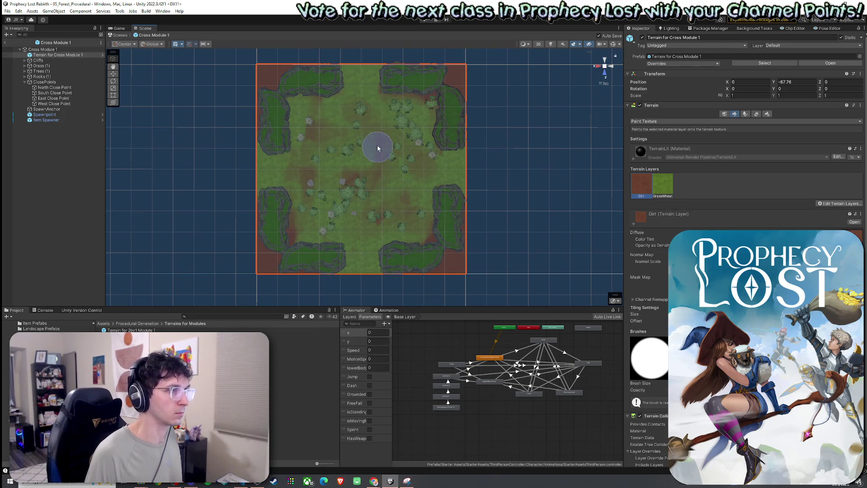
left_click(663, 186)
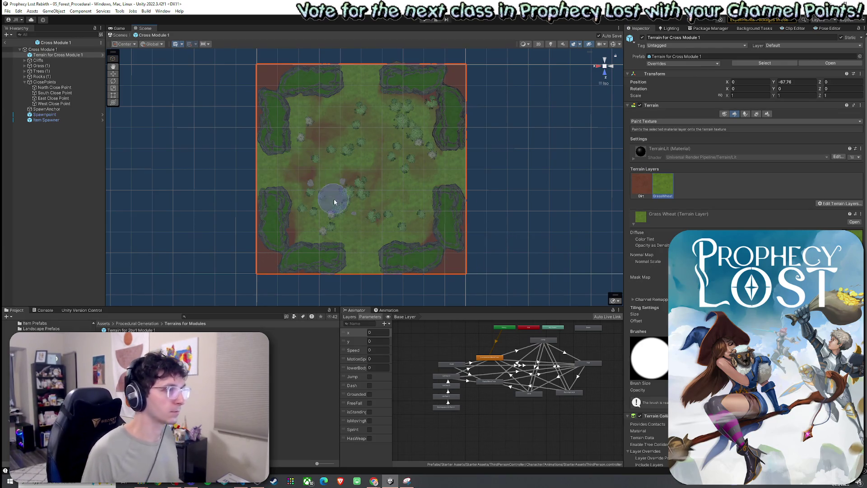
left_click(641, 185)
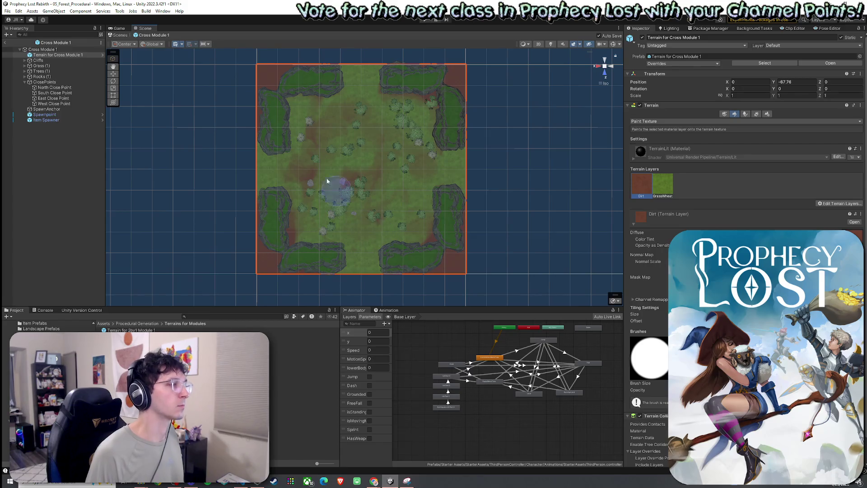
Save the Cross Module 1 prefab and return to the scene.
left_click(7, 11)
left_click(18, 43)
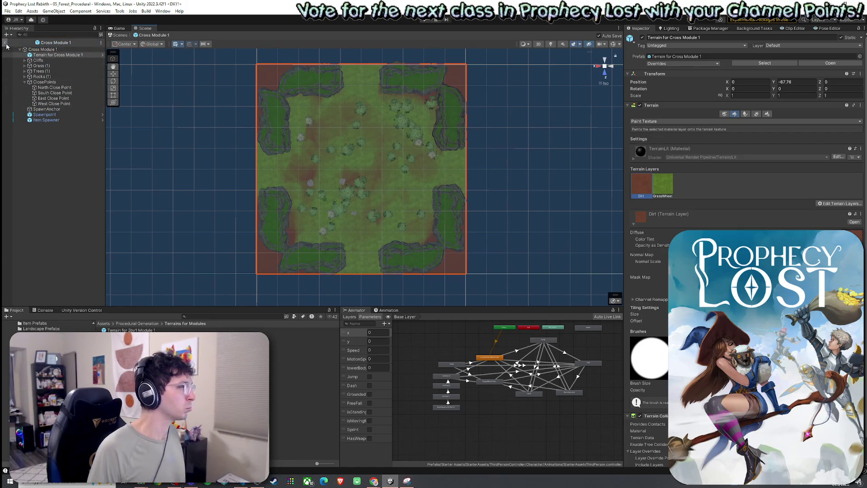
left_click(5, 43)
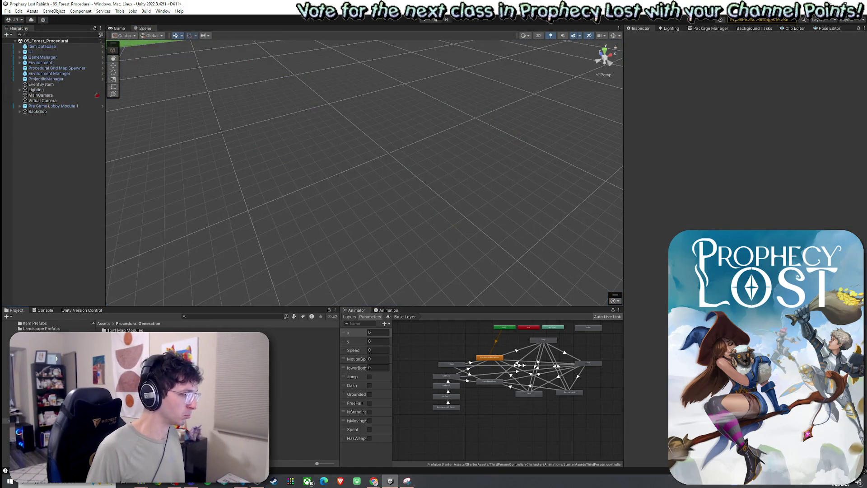
Open Cross Module 2 and add a new terrain named 'Terrain for Cross Module 2'.
key("Return")
double_click(131, 358)
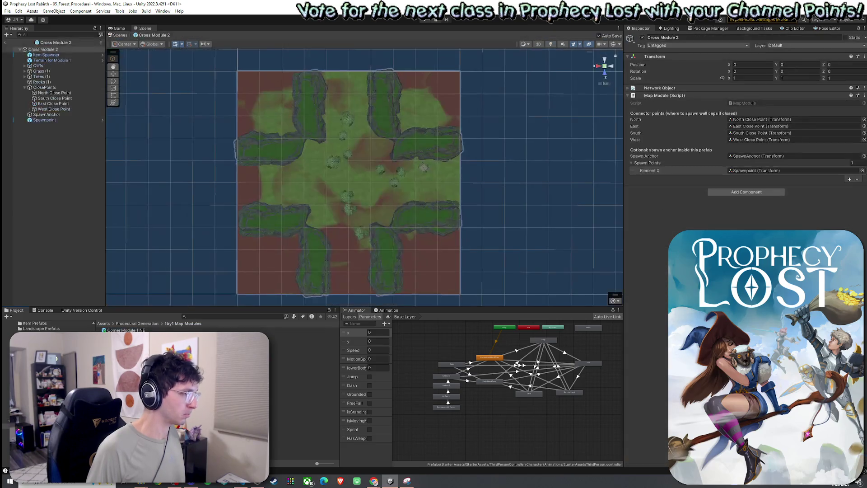
right_click(61, 60)
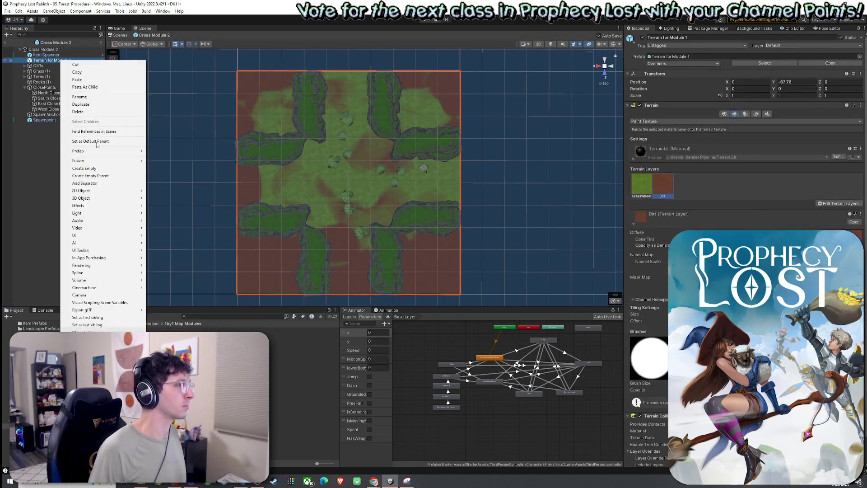
mouse_move(101, 198)
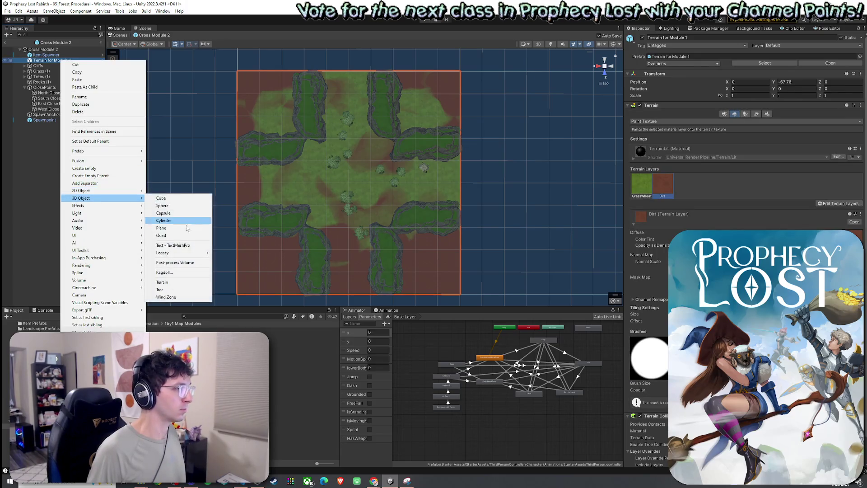
left_click(180, 285)
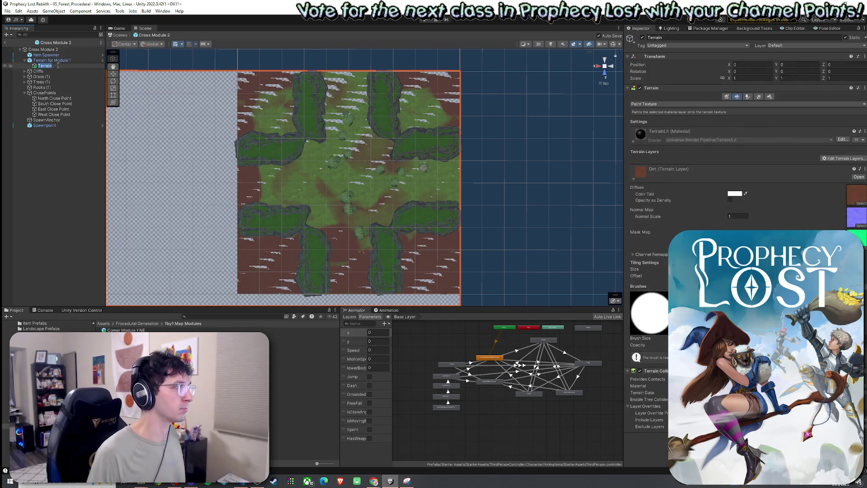
type(" for Cros")
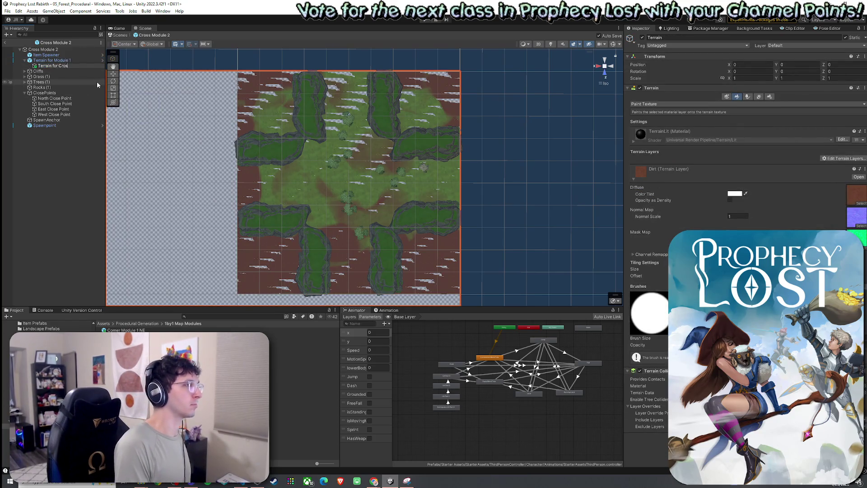
type("s Module 2")
key("Return")
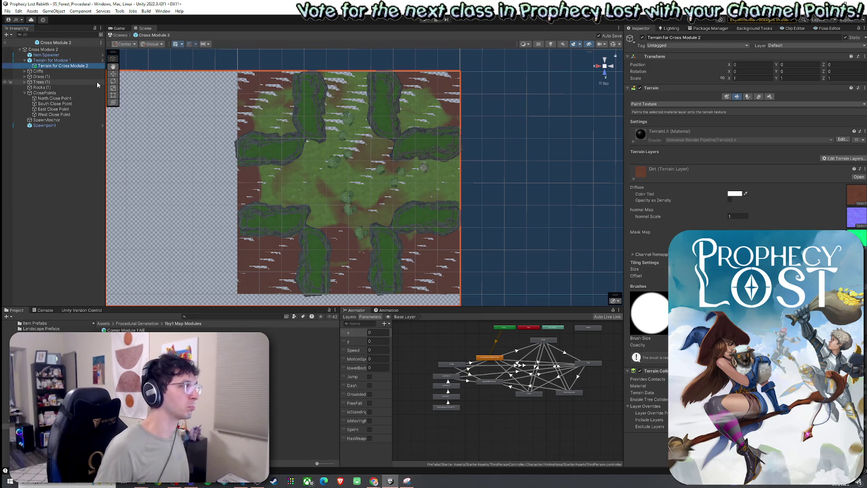
Set the new terrain's width and length to fit the module.
left_click(769, 96)
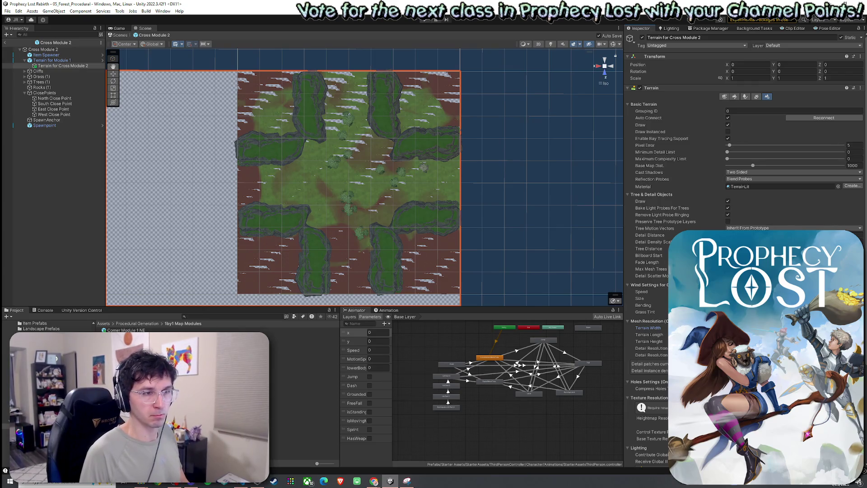
key("Tab")
key("Return")
Move the new terrain to the top level and delete the old Terrain for Module 1.
left_click_drag(75, 66, 63, 58)
left_click(59, 65)
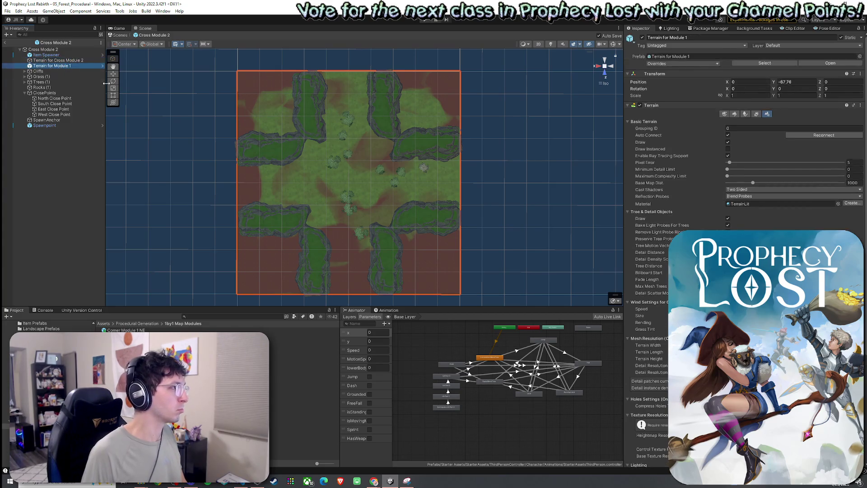
key("Delete")
left_click(77, 66)
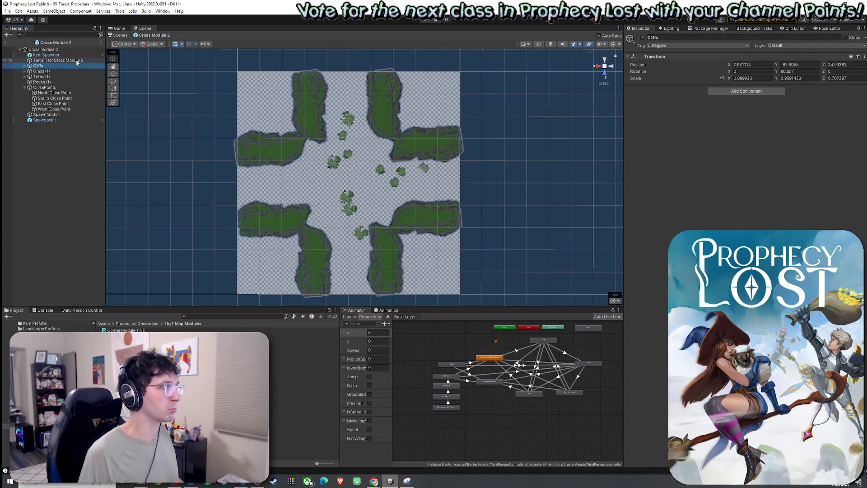
left_click(76, 61)
left_click(736, 96)
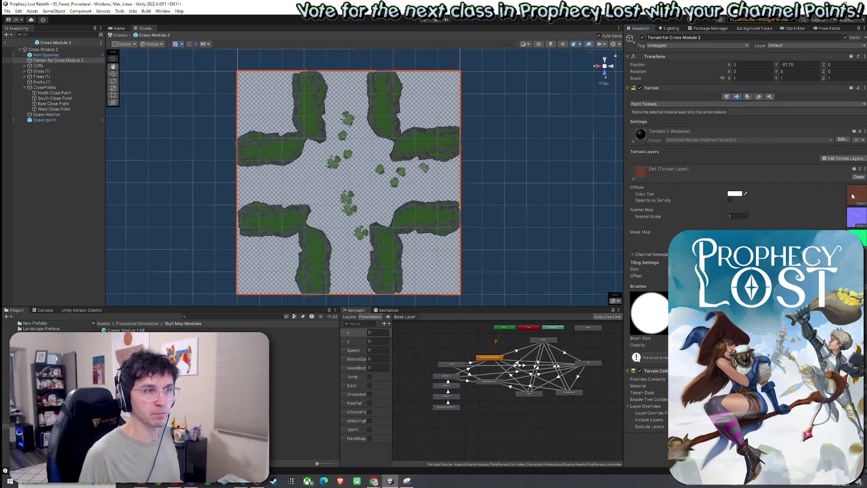
Add Dirt and GrassWheat terrain layers to Terrain for Cross Module 2.
left_click(842, 158)
left_click(835, 168)
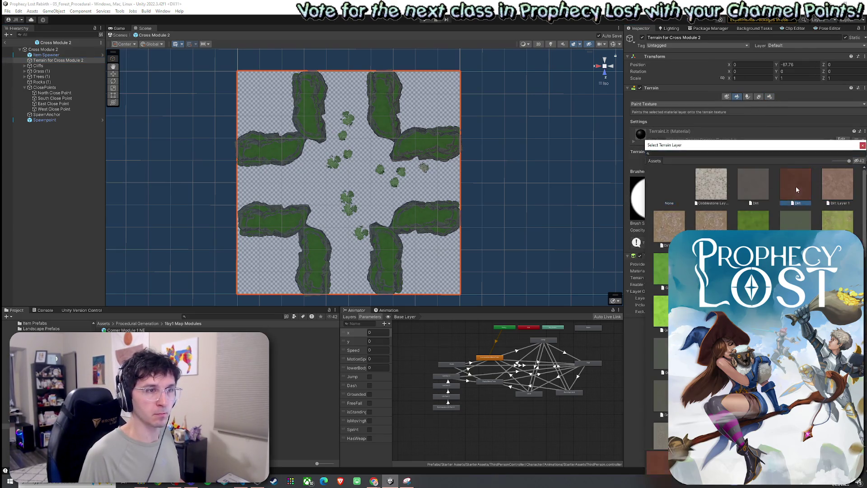
double_click(799, 189)
left_click(836, 186)
left_click(839, 197)
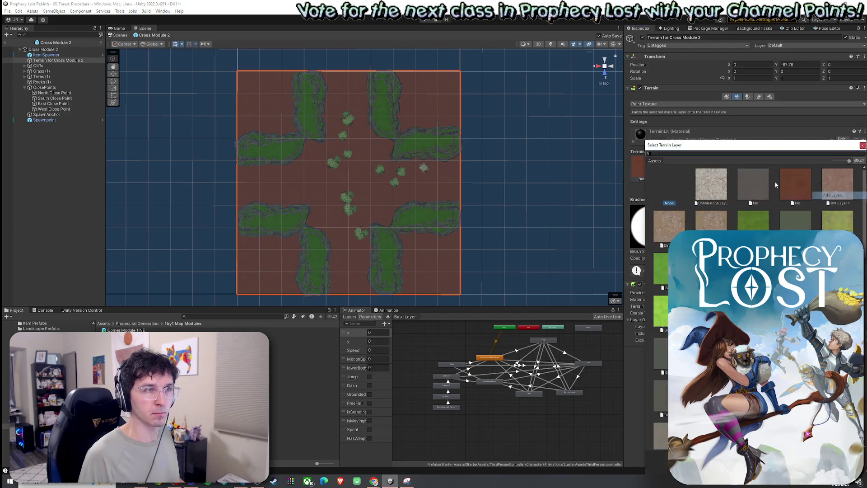
type("grassw")
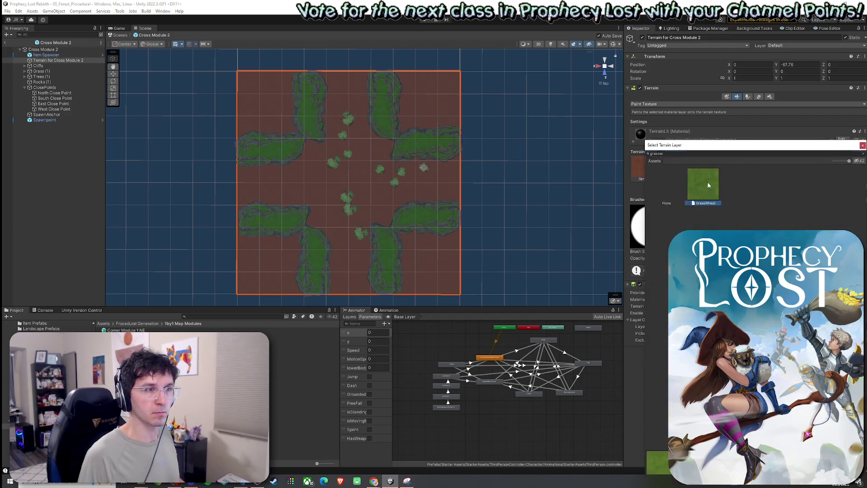
double_click(708, 181)
Paint GrassWheat at each edge and in a cross through the terrain's centre.
left_click(663, 167)
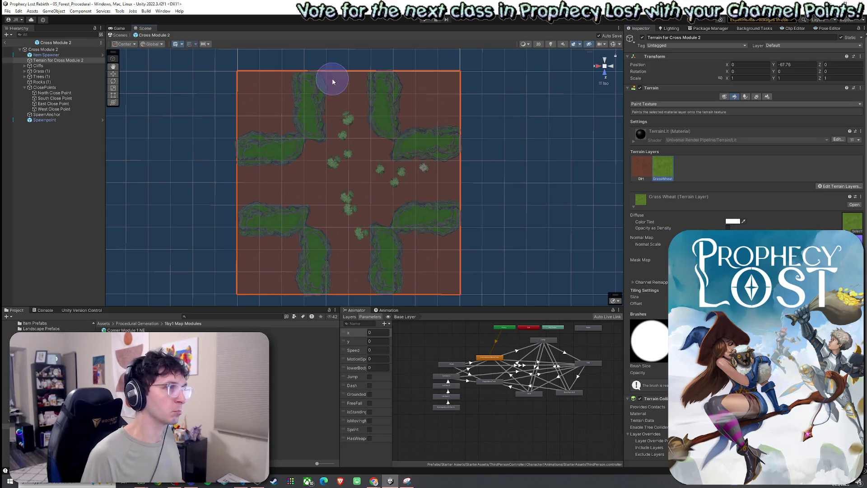
left_click_drag(333, 79, 345, 77)
left_click(243, 183)
left_click(350, 289)
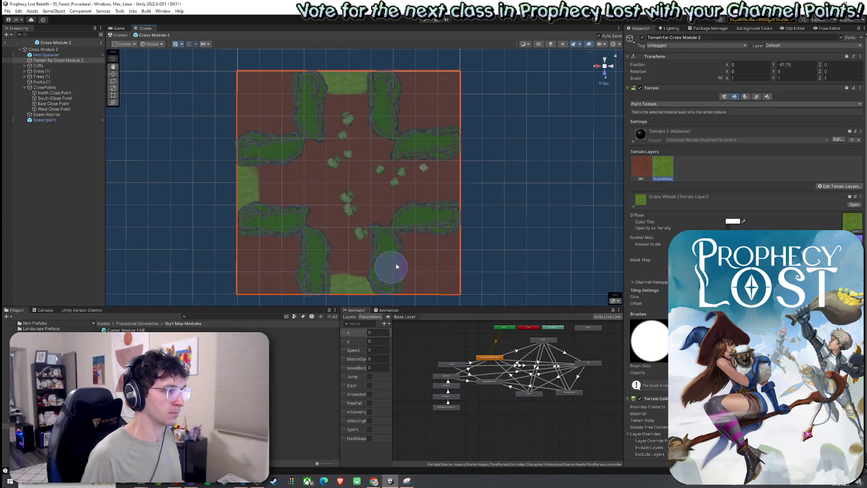
left_click_drag(451, 199, 454, 201)
mouse_move(325, 98)
left_mouse_down()
mouse_move(345, 163)
mouse_move(333, 250)
mouse_move(354, 271)
left_mouse_up()
mouse_move(263, 181)
left_mouse_down()
mouse_move(337, 203)
mouse_move(438, 194)
mouse_move(352, 143)
mouse_move(358, 208)
mouse_move(311, 219)
mouse_move(327, 225)
left_mouse_up()
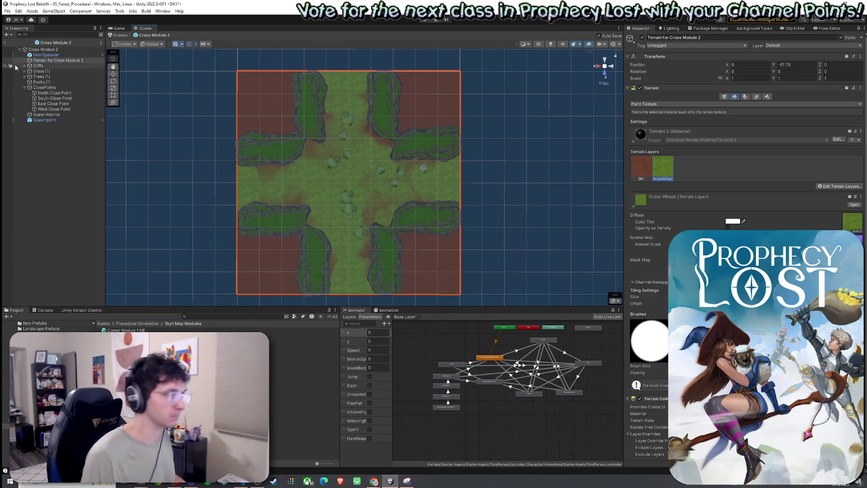
Save the painted terrain.
left_click(7, 11)
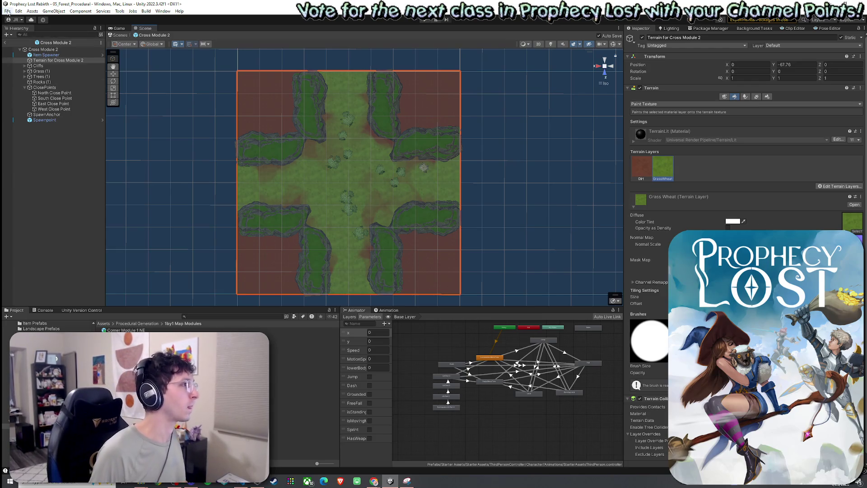
left_click(18, 44)
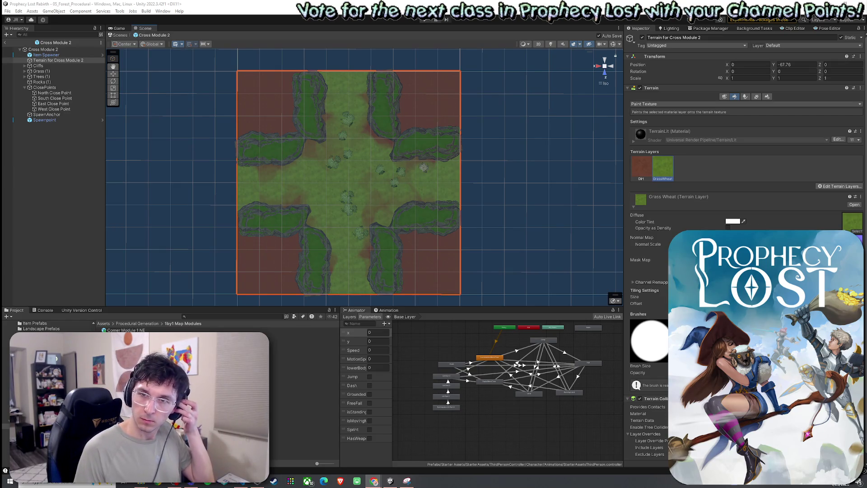
left_click(7, 11)
left_click(22, 46)
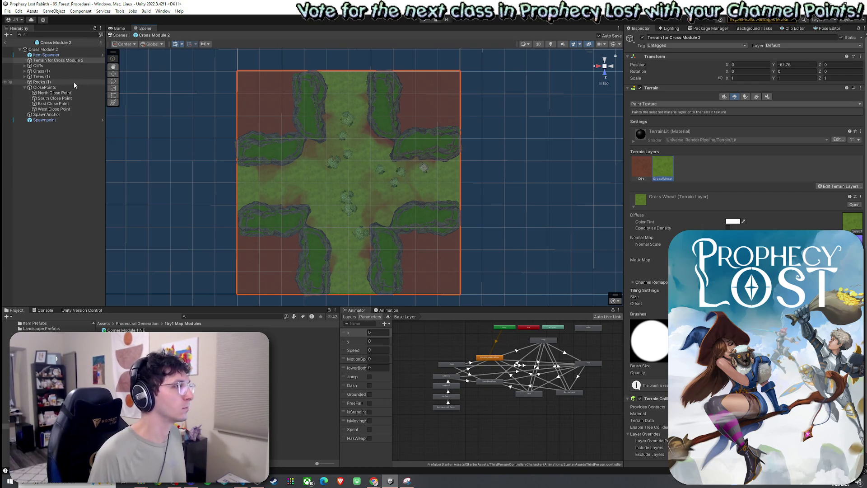
Check the saved Terrain for Cross Module 2 asset in Terrains for Modules, then leave prefab editing.
left_click(138, 324)
double_click(124, 352)
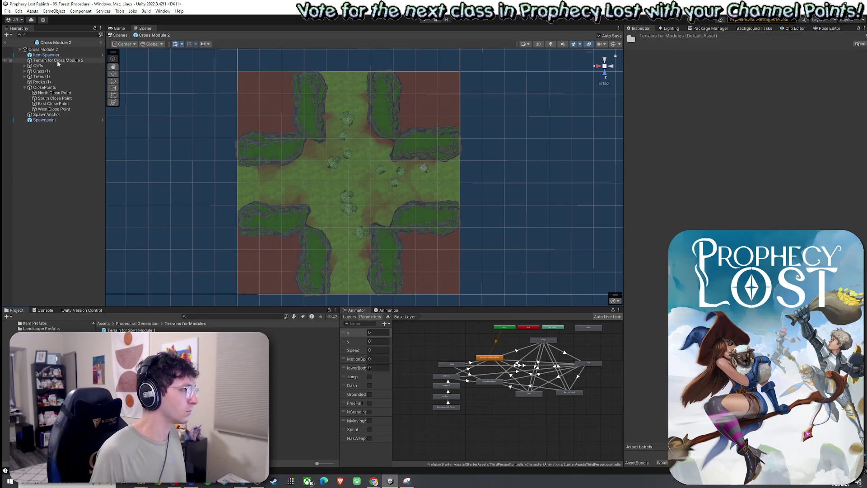
left_click(131, 363)
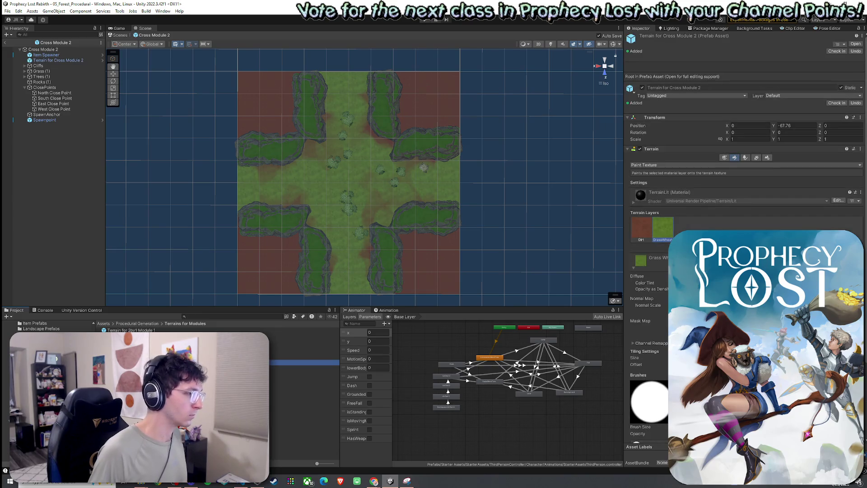
left_click(7, 10)
key("Escape")
left_click(5, 42)
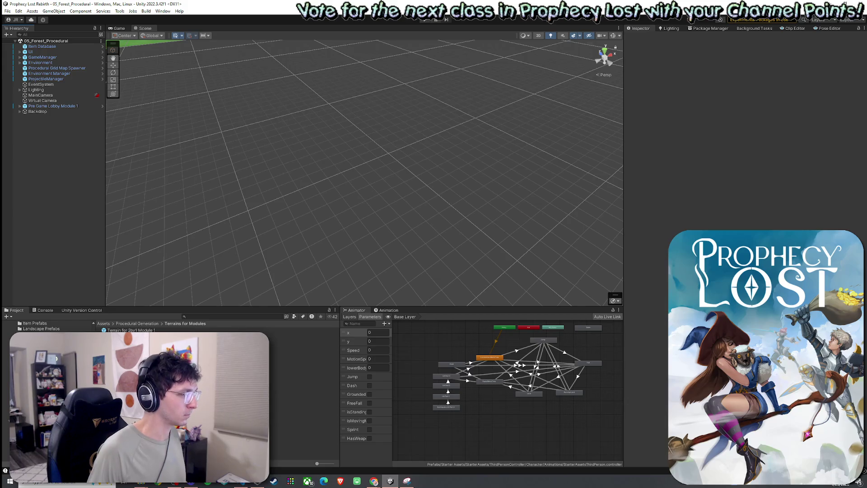
Open the Cross Module 3 prefab and add a new terrain, resized to a square.
left_click(137, 323)
double_click(122, 331)
double_click(217, 362)
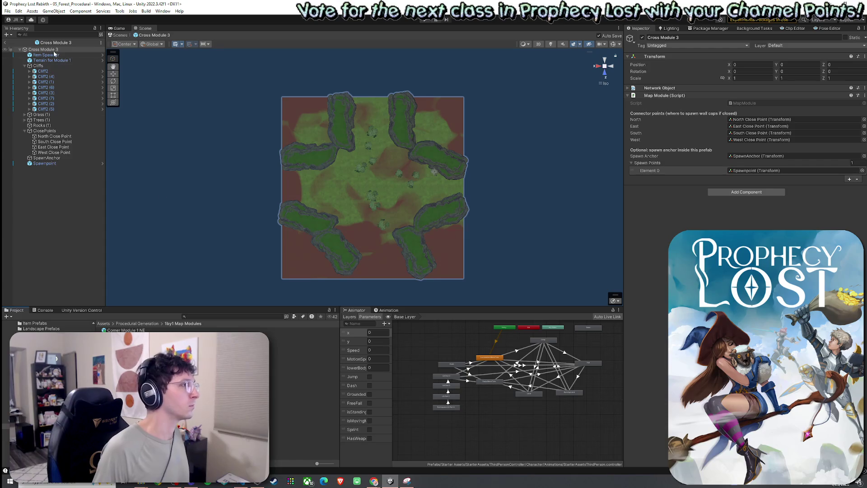
right_click(55, 60)
mouse_move(98, 201)
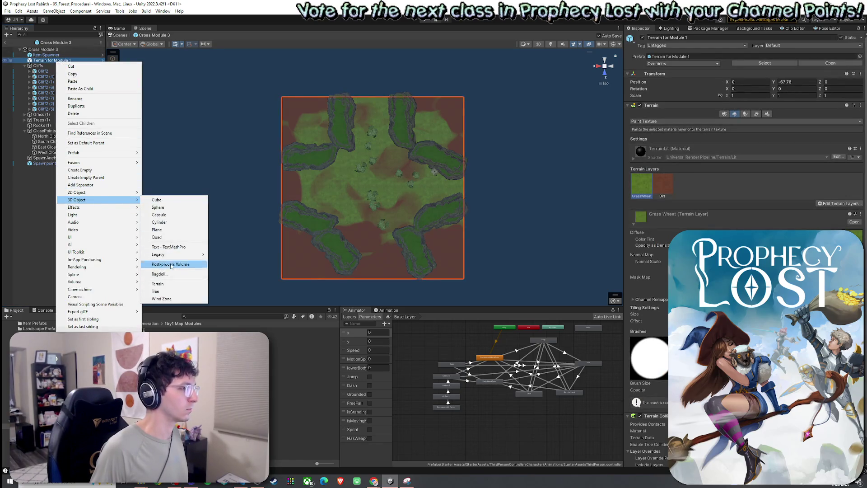
left_click(168, 284)
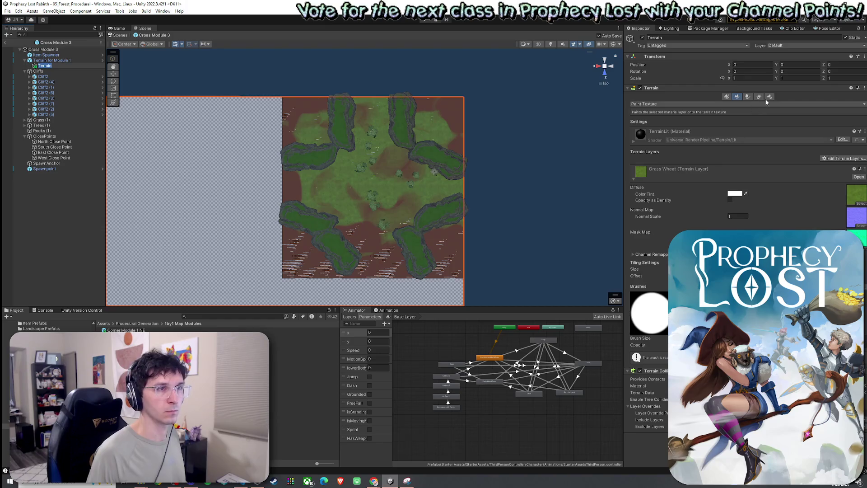
left_click(768, 98)
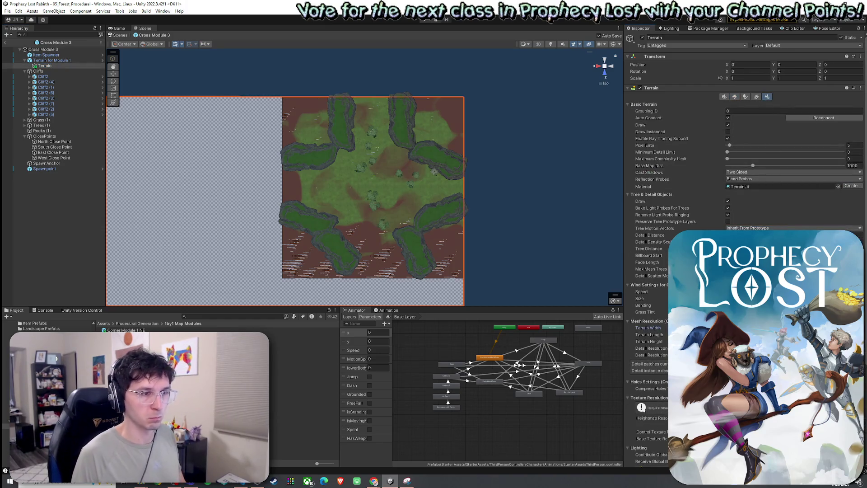
key("Tab")
key("Return")
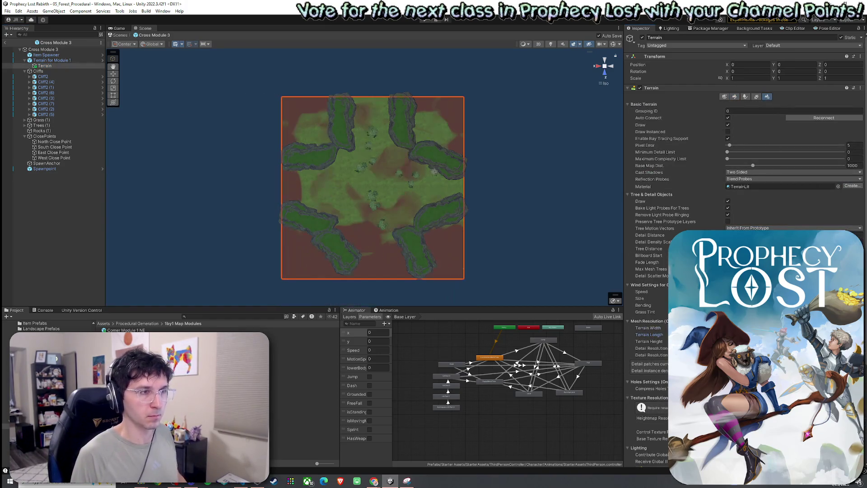
Move the new terrain directly under Cross Module 3 and rename it 'Terrain for Cross Module 3'.
left_click_drag(55, 65, 54, 64)
left_click(54, 61)
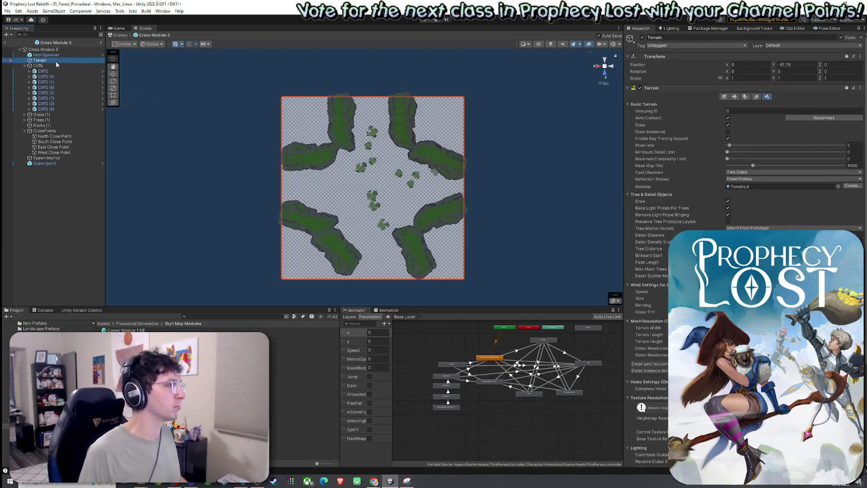
key("F2")
type("for Cross Module 2")
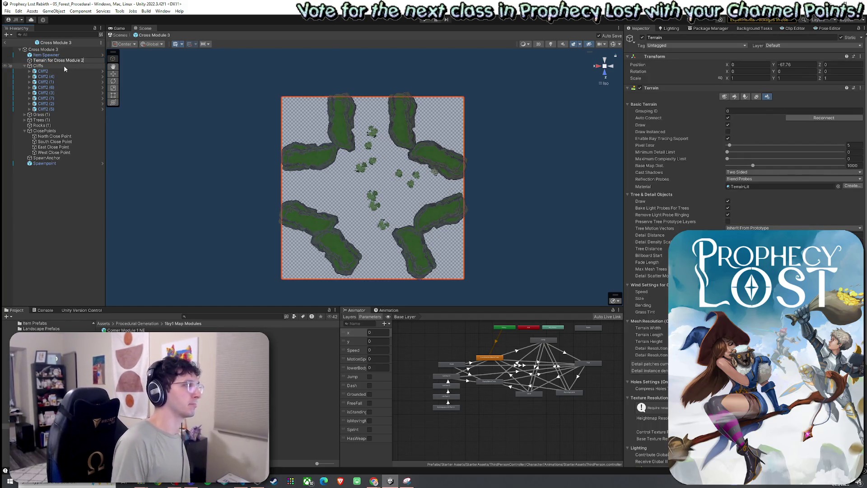
key("BackSpace")
type("3")
key("Return")
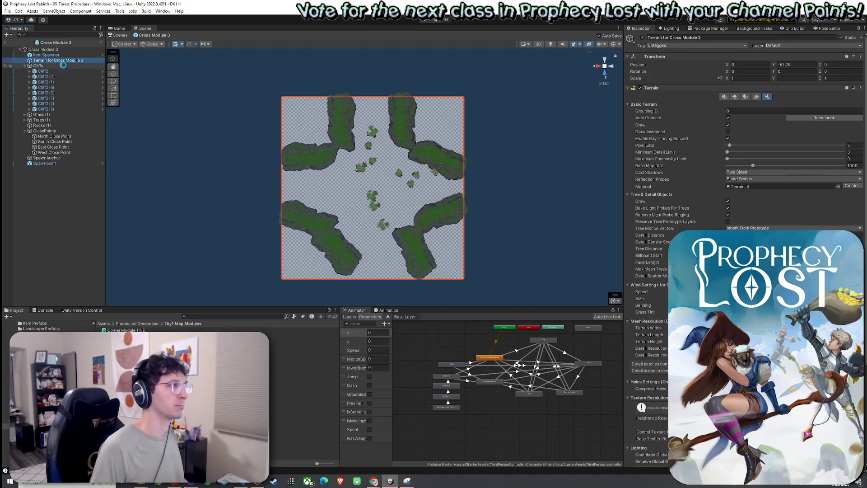
left_click(737, 97)
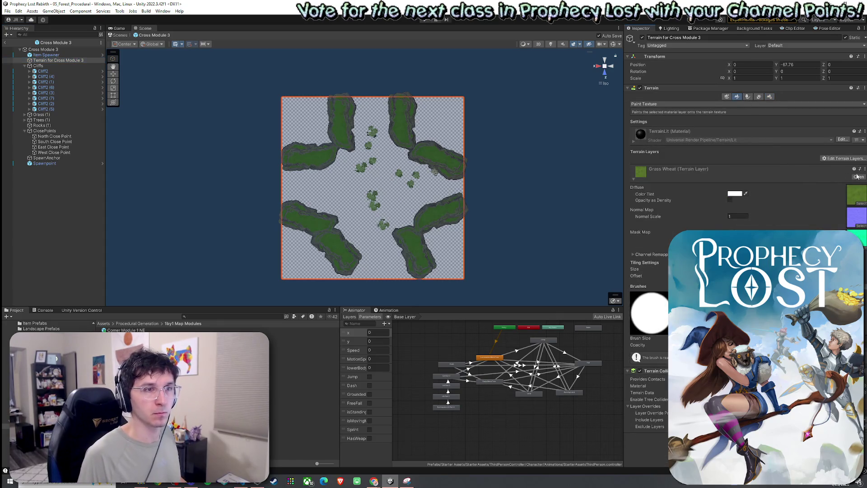
Add the Dirt and GrassWheat terrain layers, with GrassWheat selected for painting.
left_click(852, 159)
left_click(839, 168)
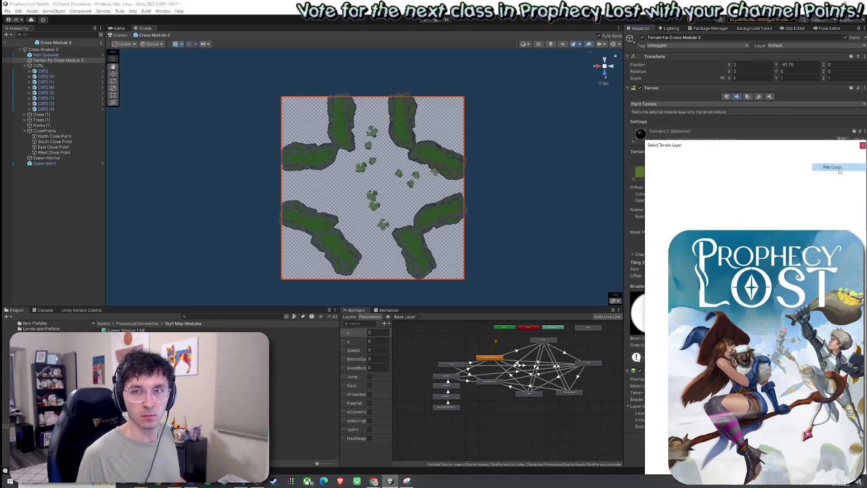
double_click(795, 187)
left_click(834, 187)
left_click(836, 191)
type("gr")
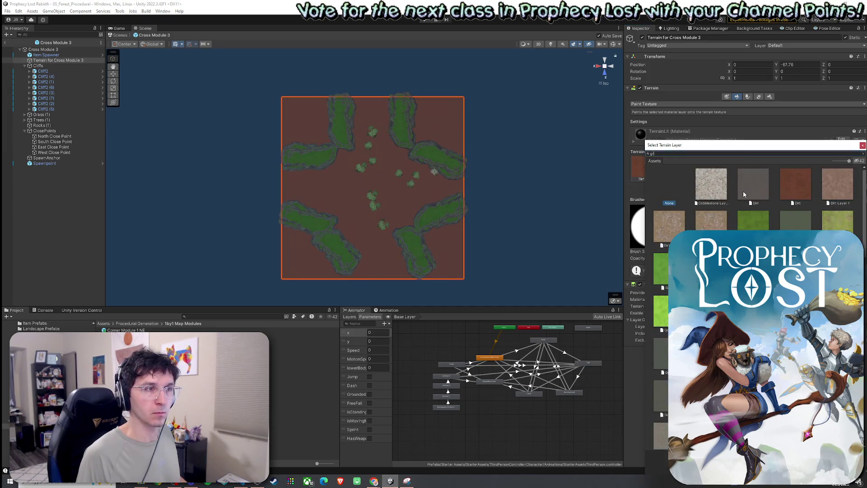
type("ass")
double_click(703, 191)
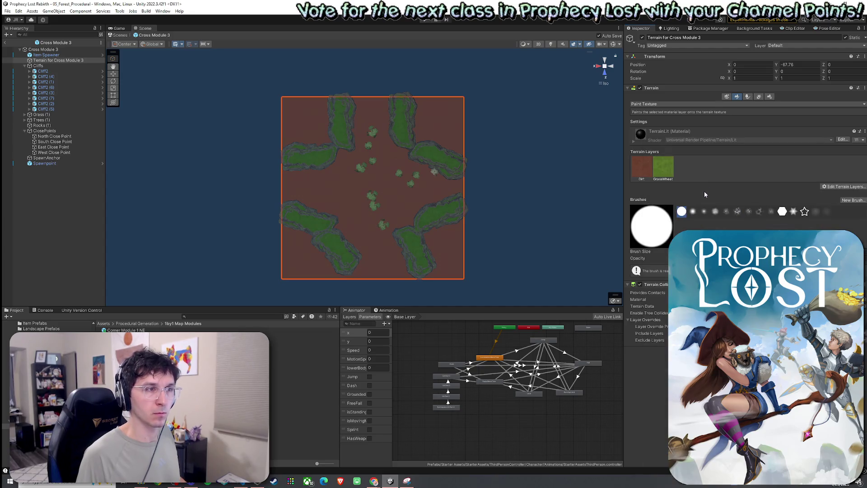
left_click(659, 169)
Paint grass across the top, edges and middle of the terrain, plus a dirt patch right of centre.
mouse_move(375, 127)
left_mouse_down()
mouse_move(364, 116)
mouse_move(381, 104)
left_mouse_up()
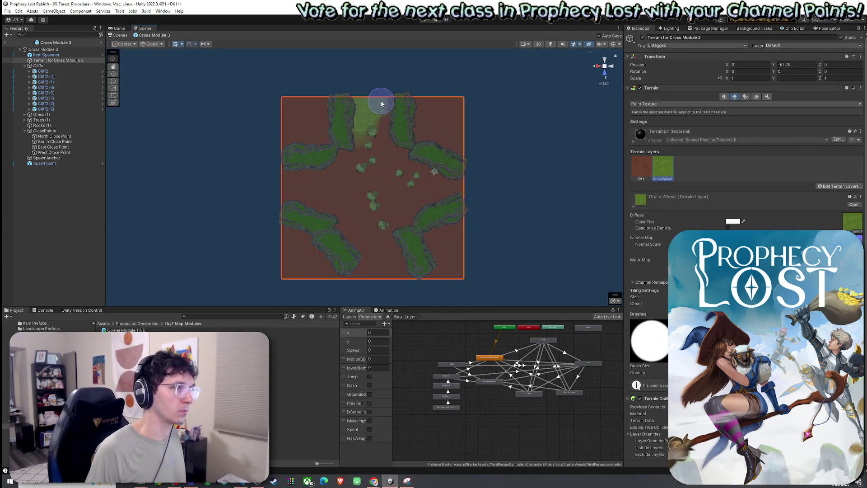
left_click(456, 188)
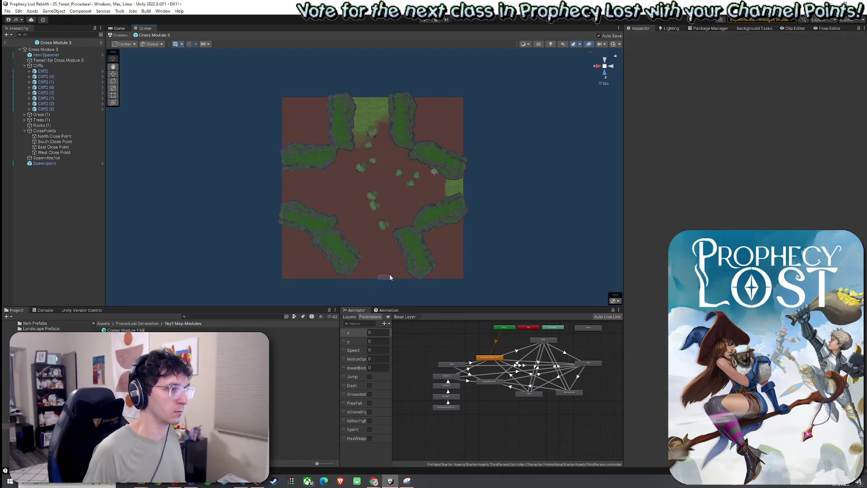
mouse_move(370, 273)
left_mouse_down()
mouse_move(399, 272)
mouse_move(356, 272)
left_mouse_up()
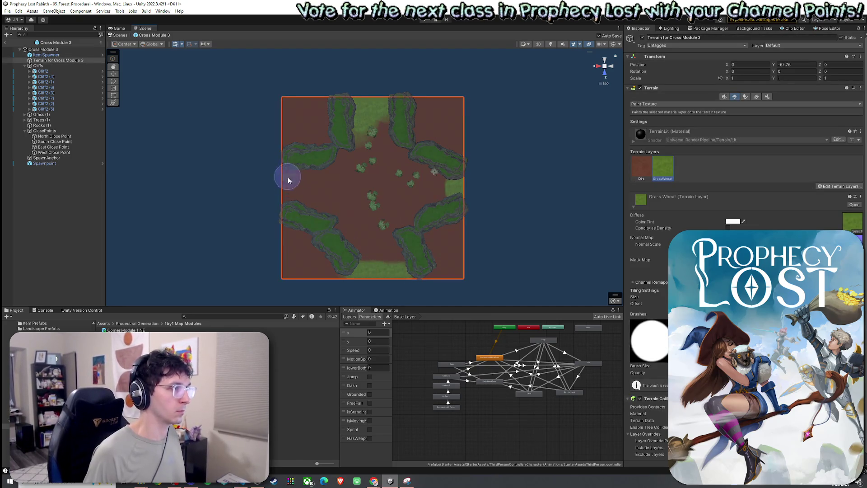
mouse_move(287, 197)
left_mouse_down()
mouse_move(331, 182)
mouse_move(402, 182)
mouse_move(351, 155)
mouse_move(368, 246)
mouse_move(382, 261)
mouse_move(440, 188)
mouse_move(336, 221)
mouse_move(395, 148)
mouse_move(396, 159)
left_mouse_up()
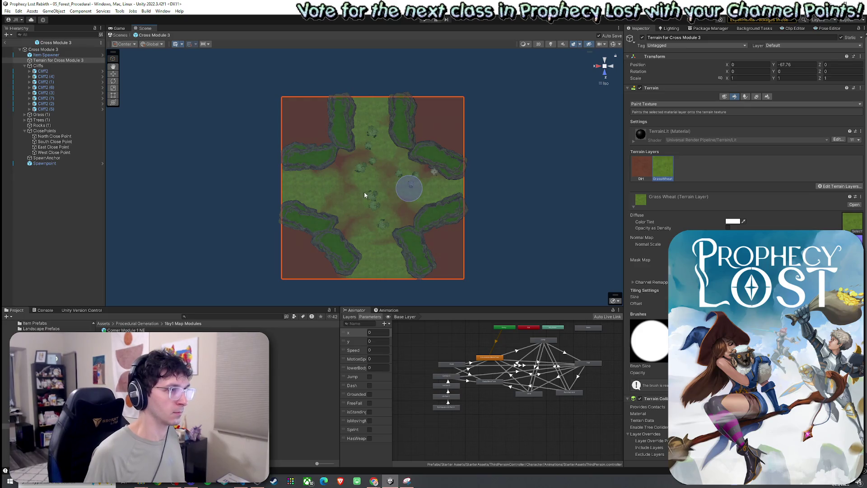
left_click_drag(359, 190, 435, 201)
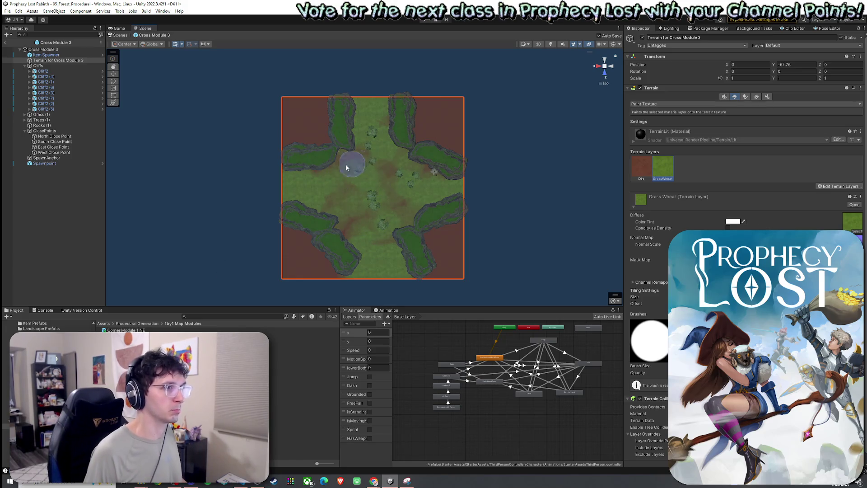
key("Left")
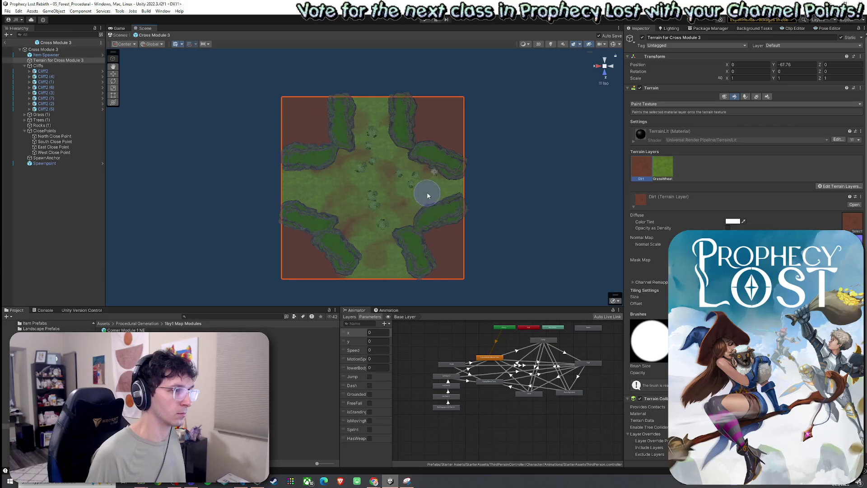
left_click_drag(365, 261, 382, 257)
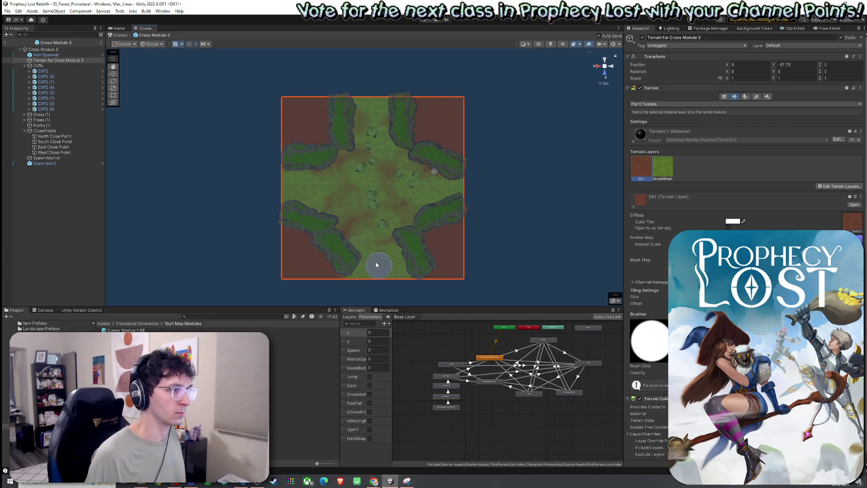
left_click(663, 167)
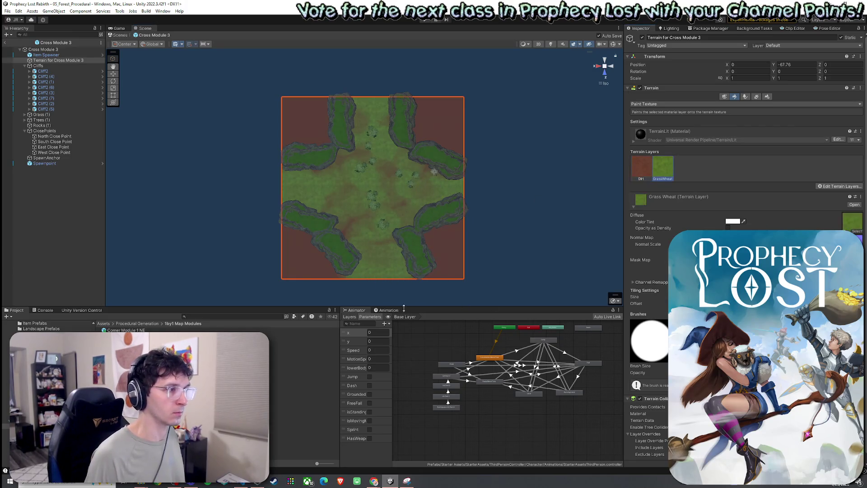
left_click_drag(290, 188, 369, 112)
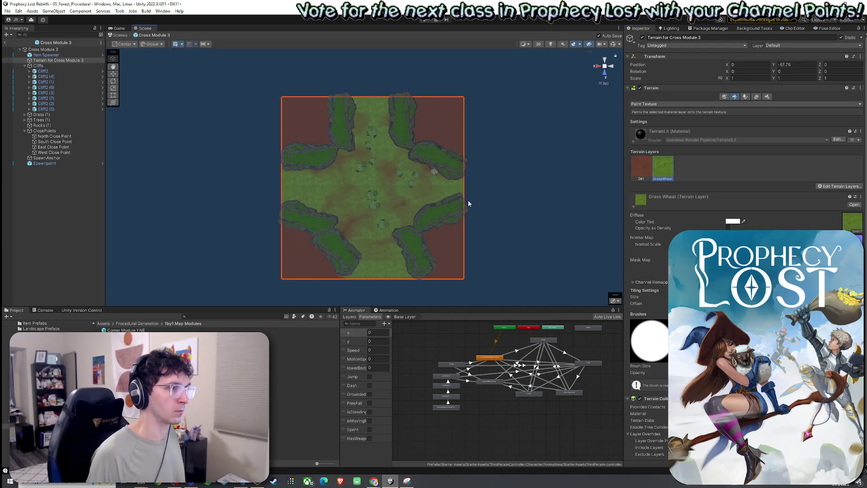
Save the terrain as a prefab in Terrains for Modules, save the project, and return to 1by1 Map Modules.
left_click(7, 11)
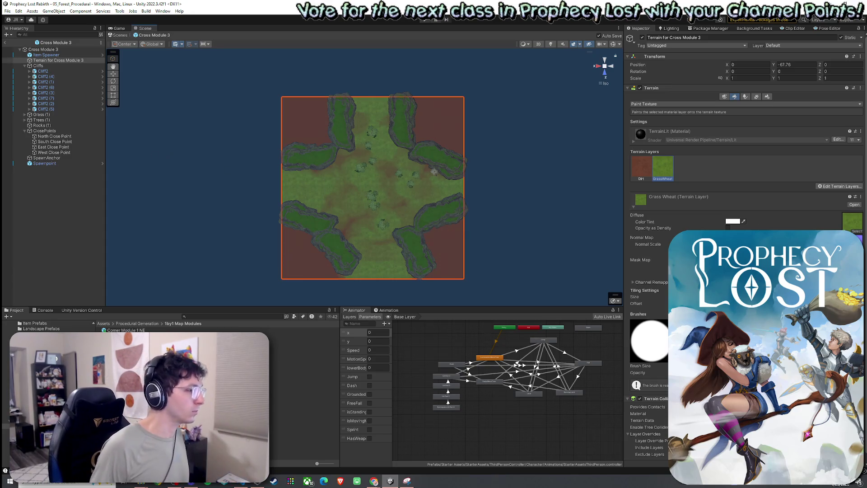
left_click(141, 324)
double_click(280, 368)
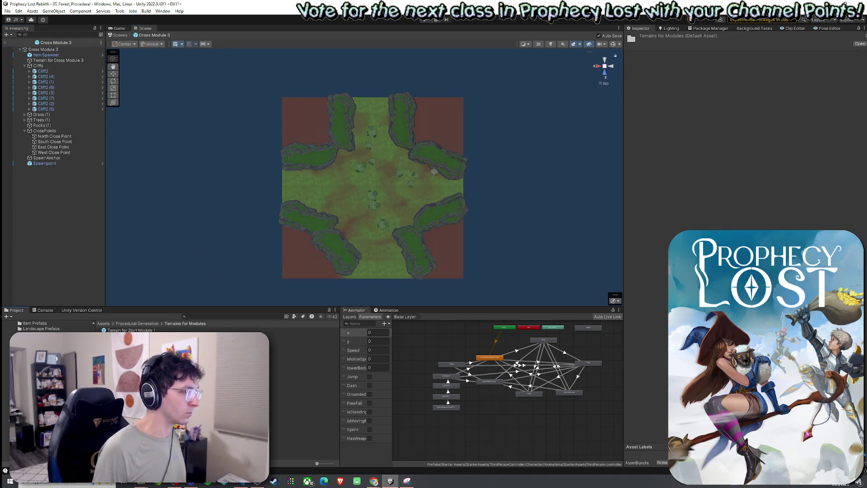
left_click_drag(55, 60, 146, 323)
left_click(7, 10)
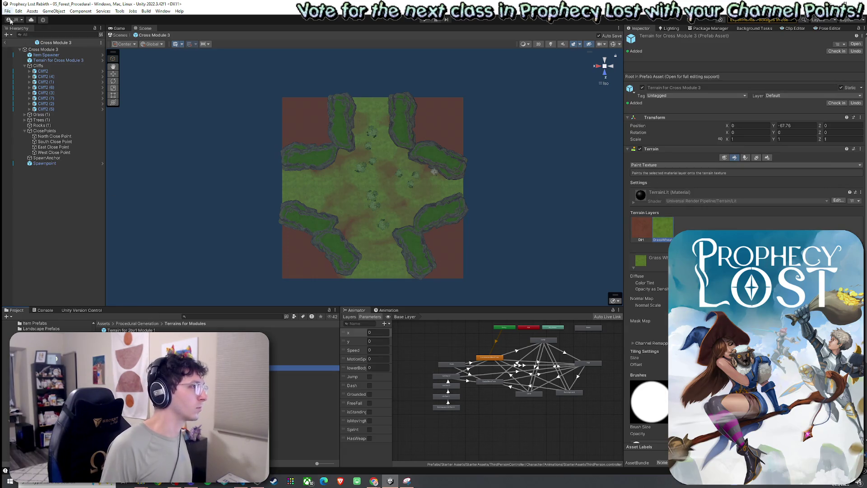
left_click(37, 44)
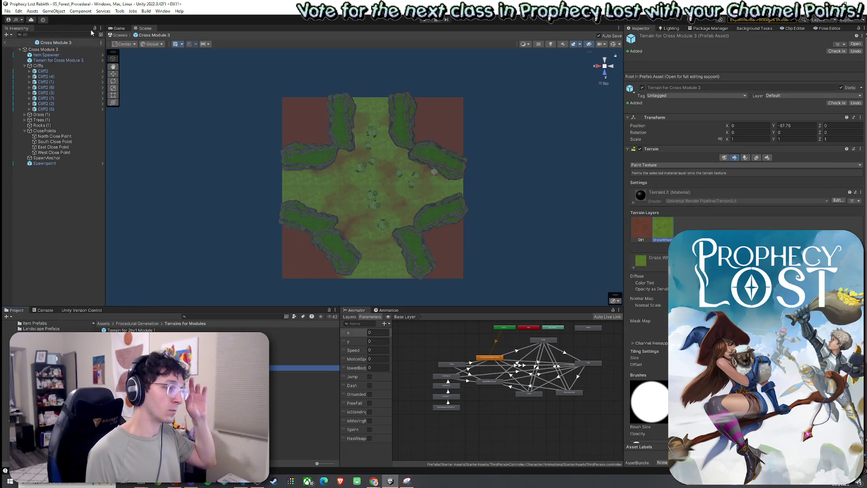
left_click(138, 324)
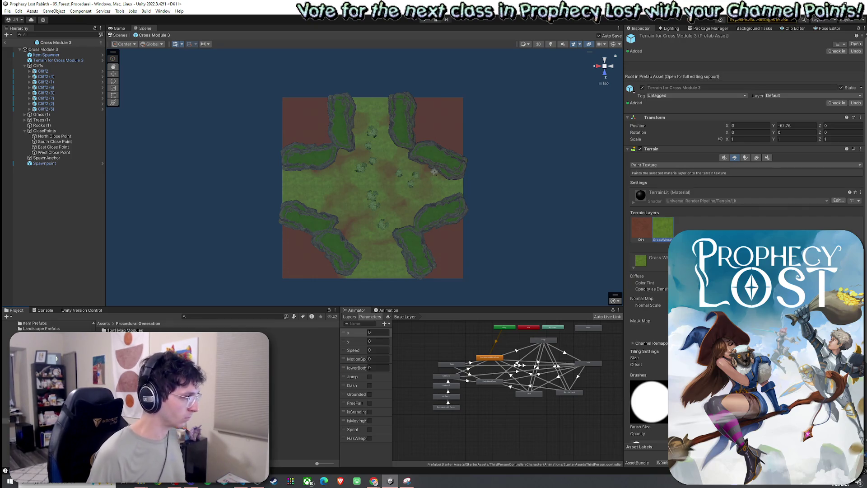
double_click(124, 330)
Open the Cross Module 4 prefab and add a new terrain named 'Terrain for Cross Module 4'.
double_click(181, 368)
right_click(56, 60)
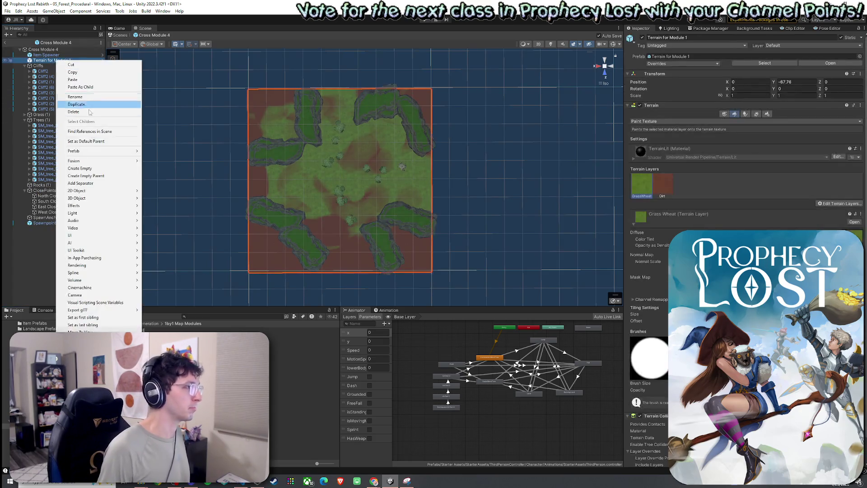
mouse_move(104, 199)
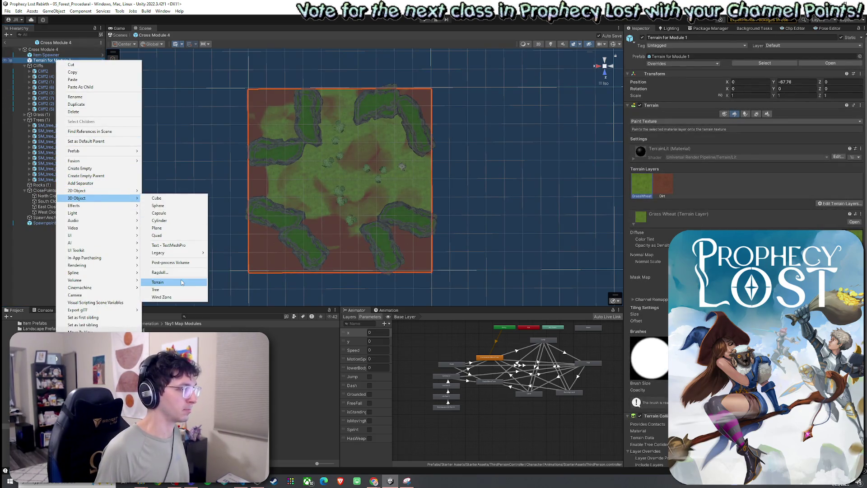
left_click(182, 283)
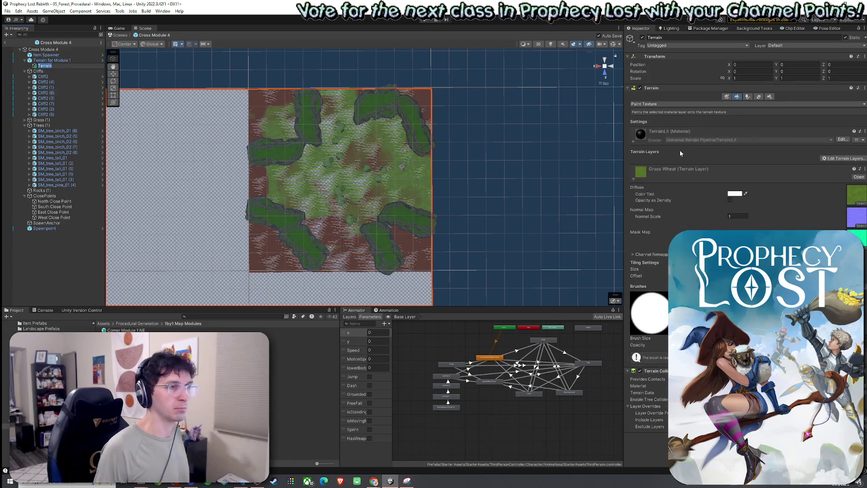
type(" for")
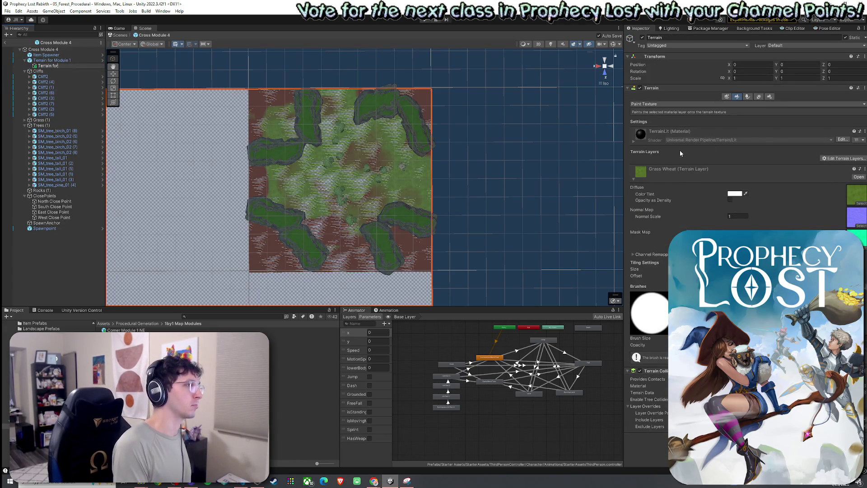
type(" Cross Module")
key("Return")
Resize the new terrain, move it out of Terrain for Module 1, and delete the old terrain.
left_click(770, 96)
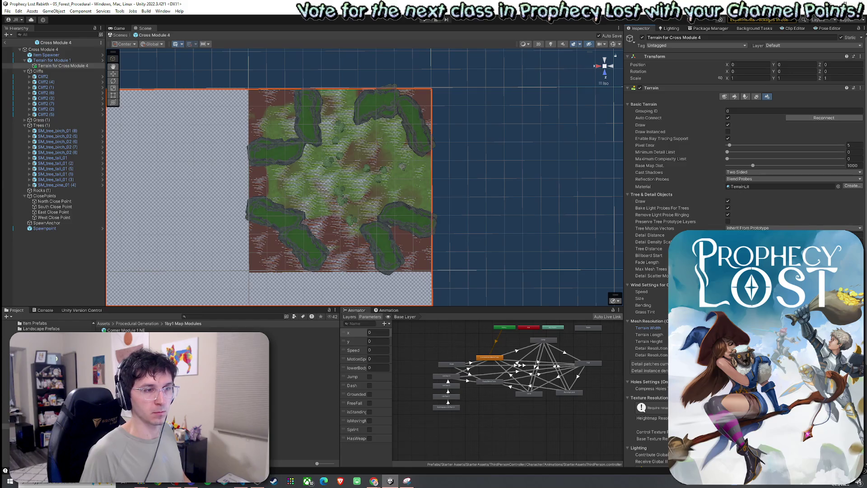
key("Tab")
key("Return")
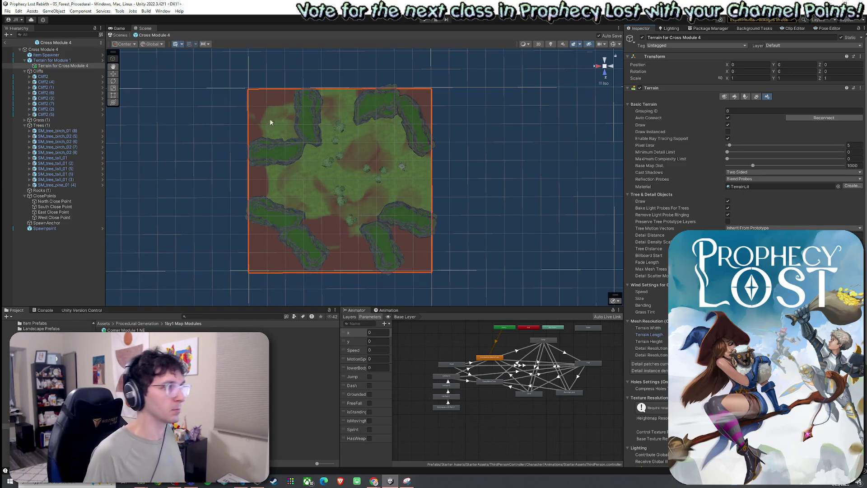
left_click_drag(68, 68, 68, 58)
left_click(68, 65)
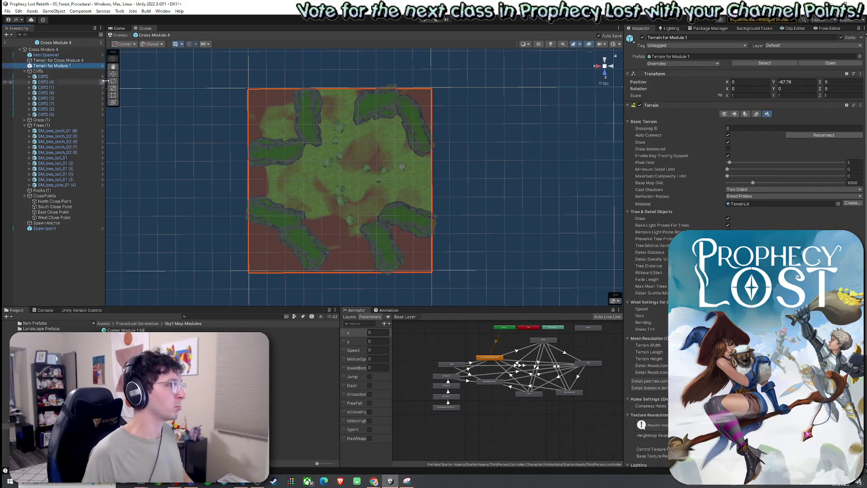
key("Delete")
left_click(67, 60)
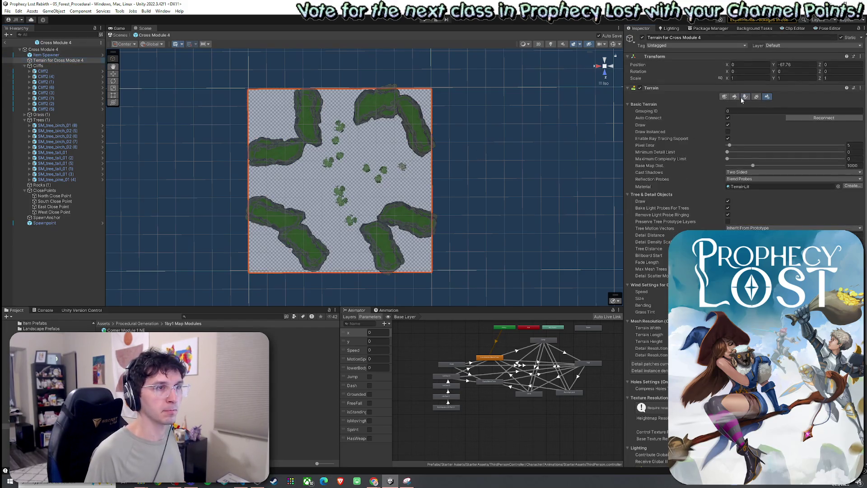
left_click(843, 158)
left_click(838, 171)
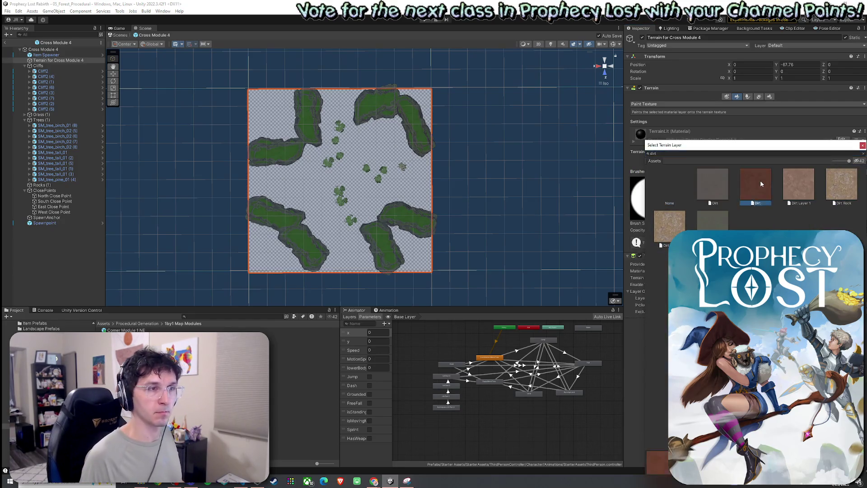
Add the Dirt and GrassWheat terrain layers, with GrassWheat selected for painting.
double_click(760, 180)
left_click(843, 186)
left_click(838, 199)
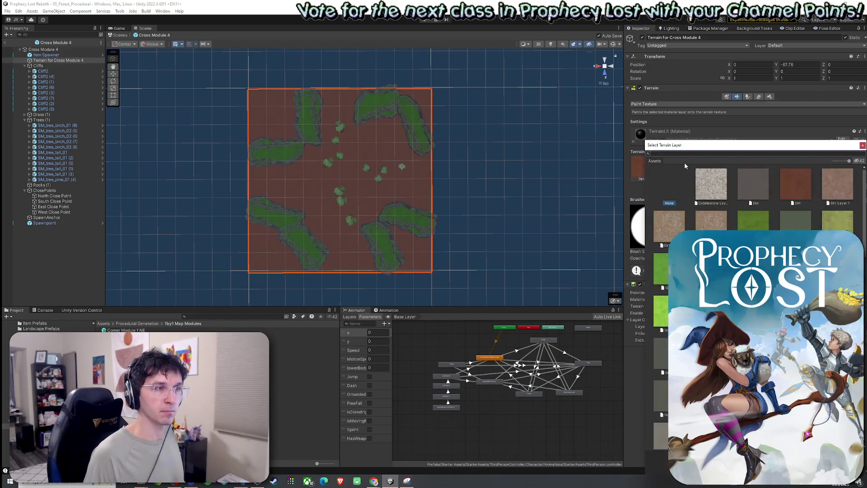
type("rassw")
double_click(671, 183)
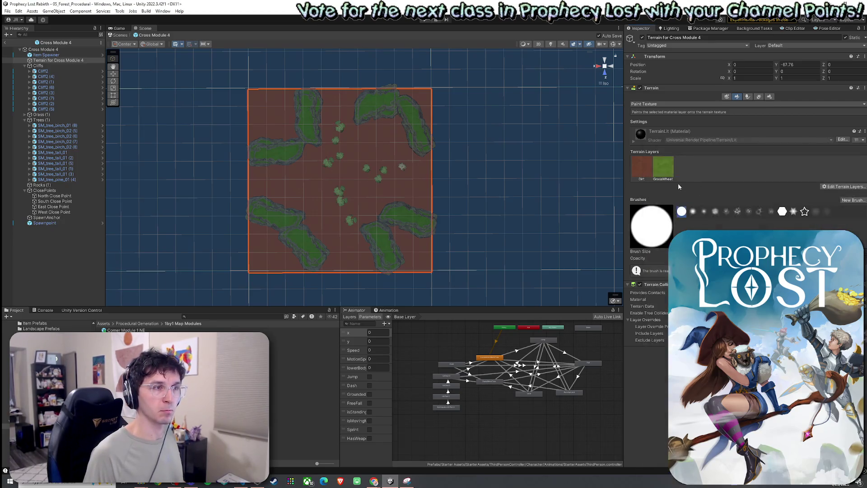
left_click(664, 175)
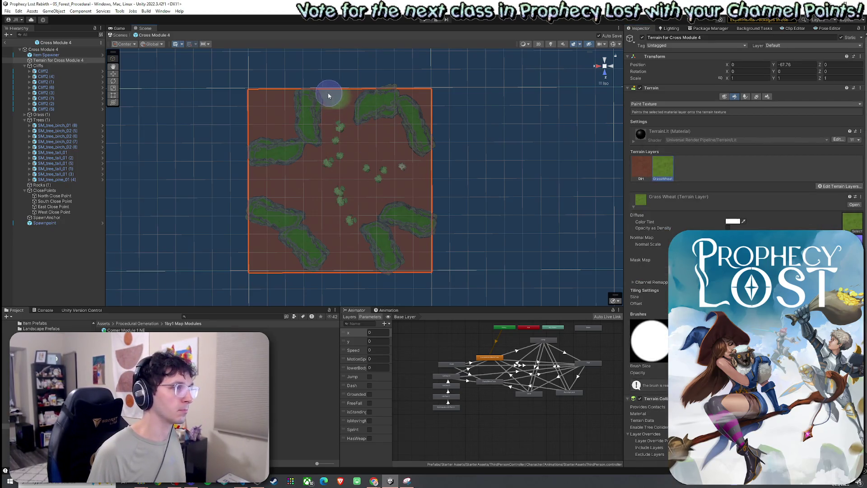
Paint grass down the upper middle, right side and left middle of the terrain.
mouse_move(325, 96)
left_mouse_down()
mouse_move(352, 98)
mouse_move(330, 123)
mouse_move(348, 123)
mouse_move(325, 157)
mouse_move(395, 134)
mouse_move(408, 173)
mouse_move(394, 169)
left_mouse_up()
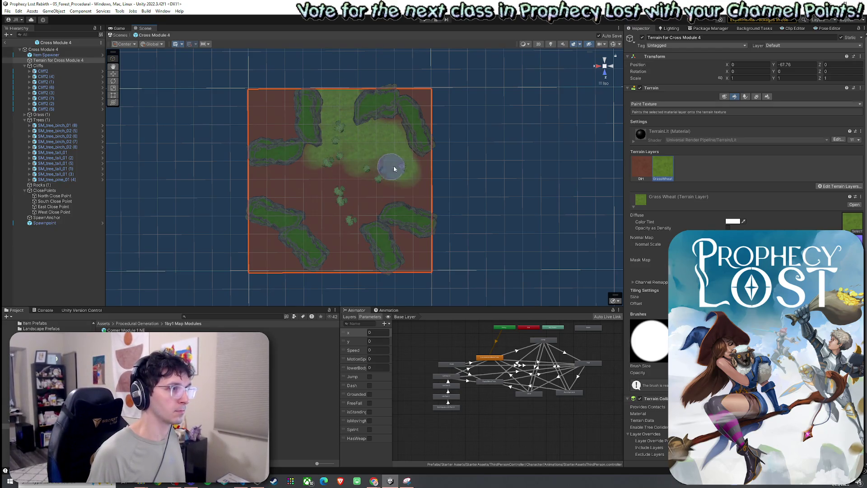
mouse_move(431, 204)
left_mouse_down()
mouse_move(432, 162)
mouse_move(430, 203)
mouse_move(380, 185)
mouse_move(319, 236)
mouse_move(365, 272)
left_mouse_up()
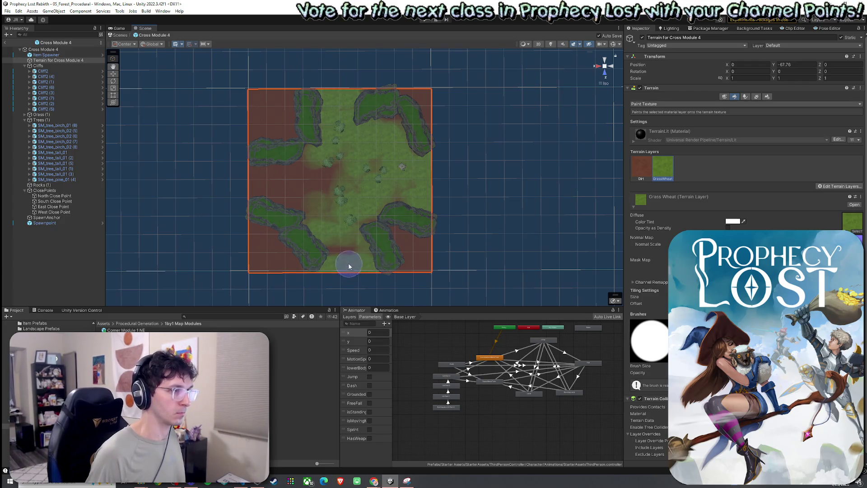
mouse_move(275, 188)
left_mouse_down()
mouse_move(248, 185)
mouse_move(291, 174)
left_mouse_up()
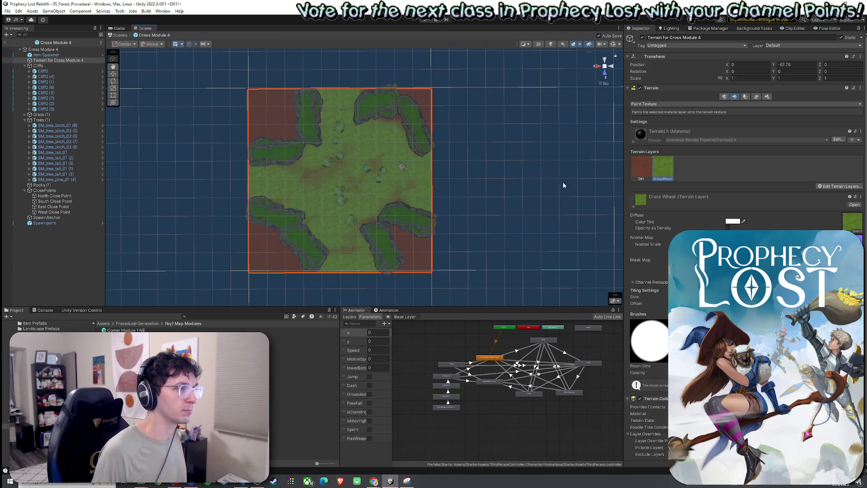
key("comma")
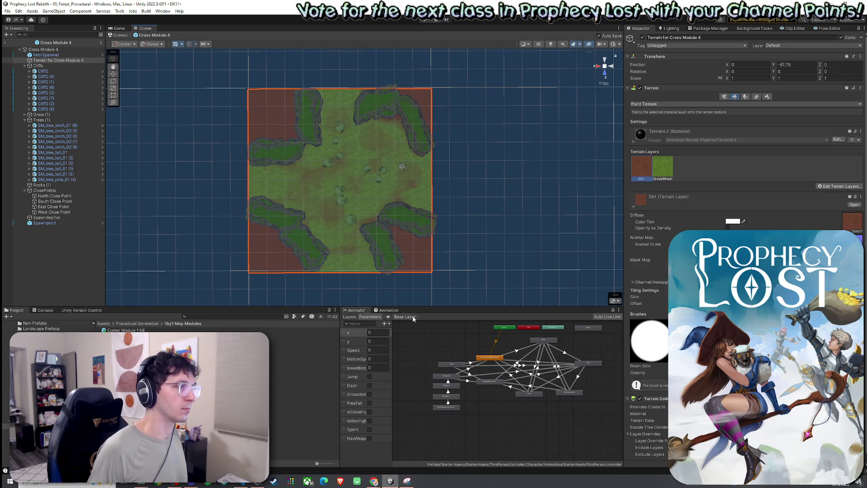
Save the prefab, check the Terrain for Cross Module 4 asset in Terrains for Modules, and save.
left_click(8, 11)
key("Escape")
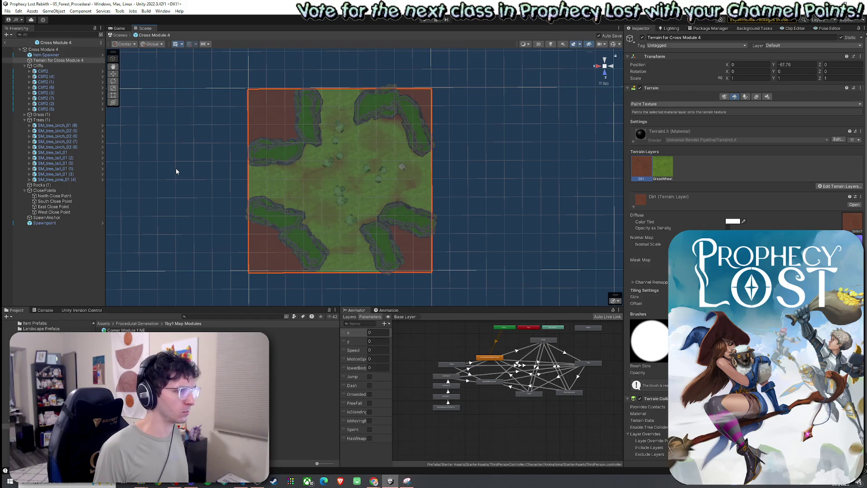
left_click(137, 324)
double_click(131, 343)
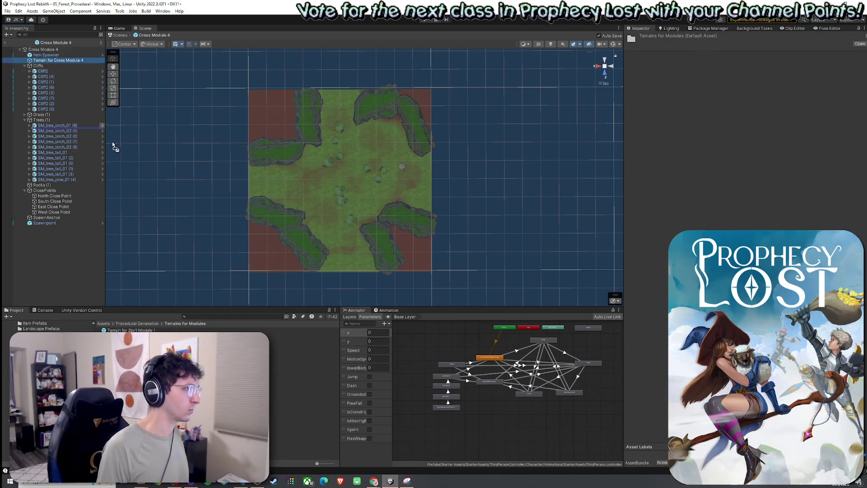
left_click(135, 374)
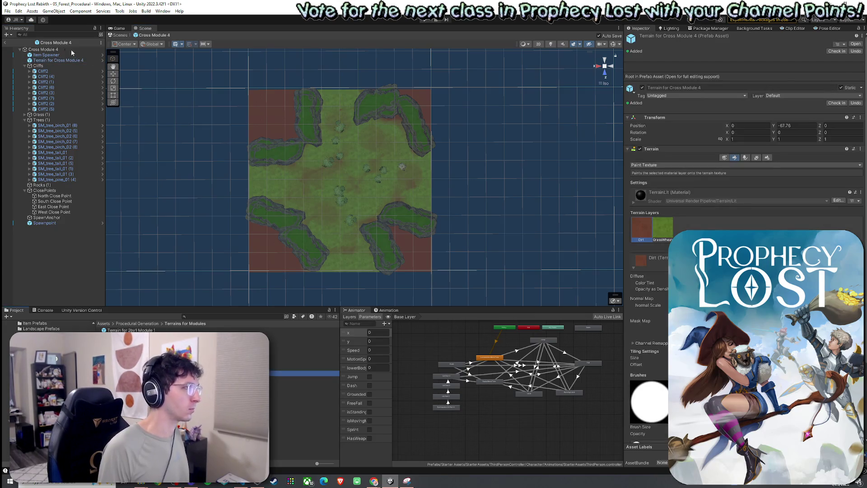
left_click(8, 12)
left_click(12, 43)
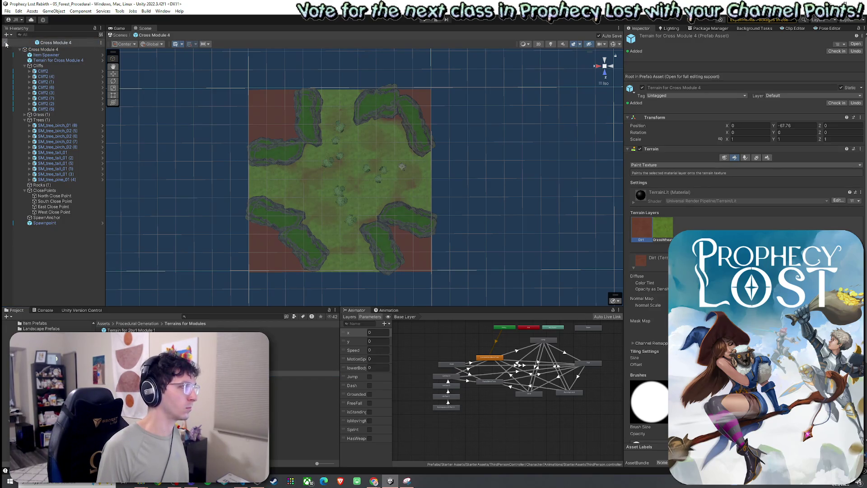
left_click(49, 361)
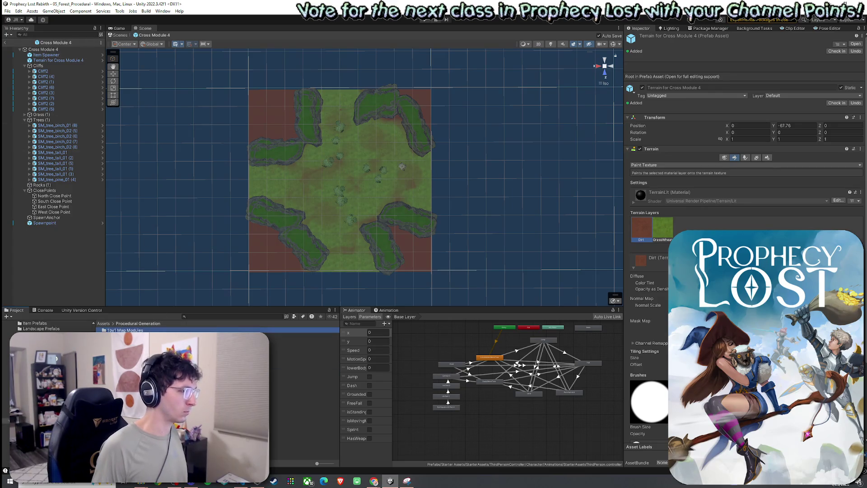
double_click(305, 373)
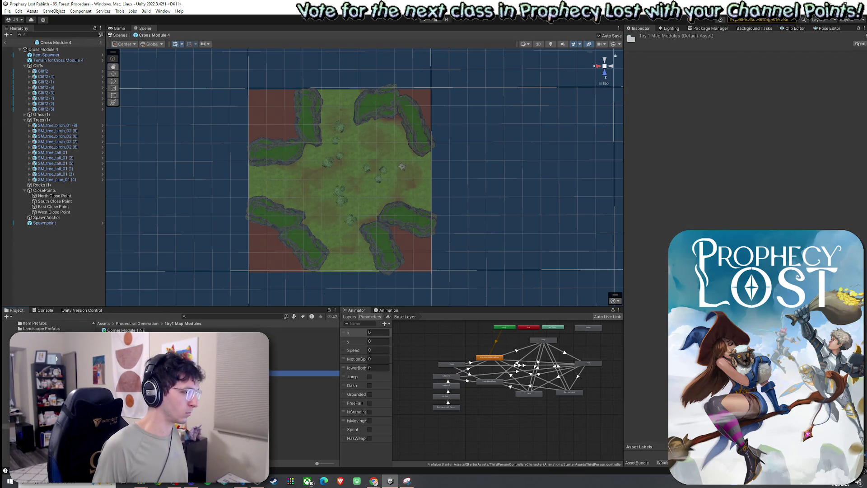
Add a new terrain named 'Terrain for Dead End Module 1 E' under Terrain for Module 1.
left_click(59, 62)
right_click(60, 62)
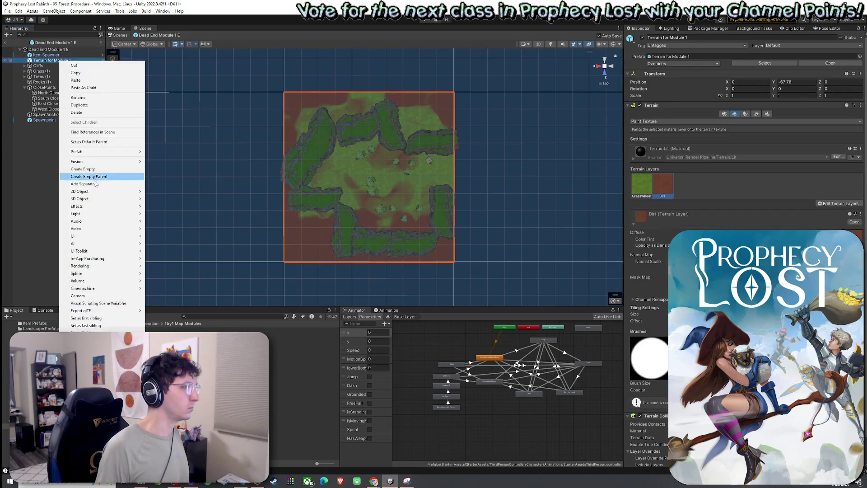
mouse_move(103, 163)
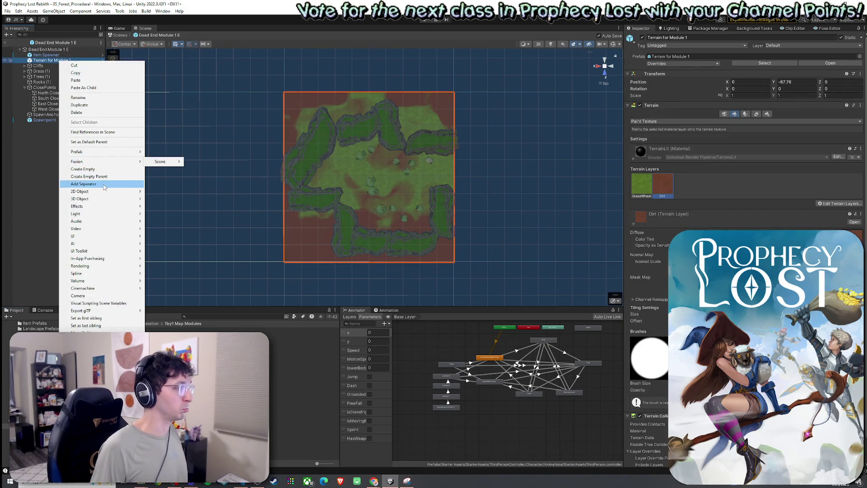
mouse_move(108, 199)
left_click(180, 287)
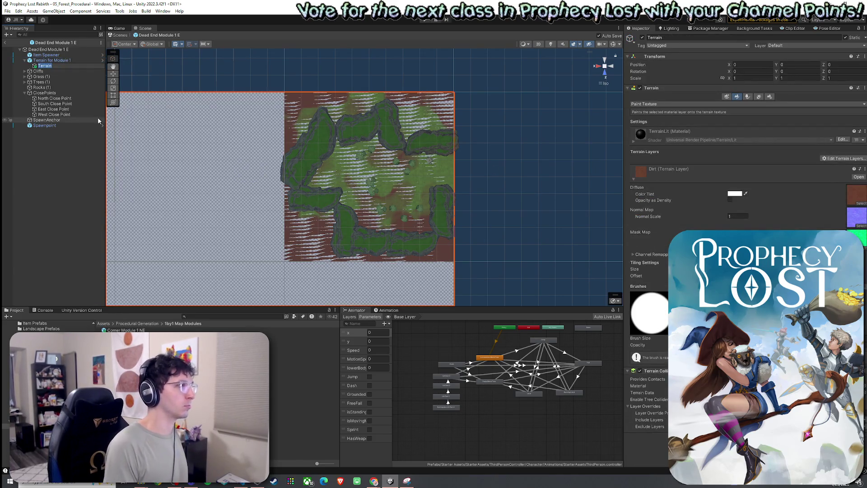
type("Terrain for Dead End Mopdu")
key("BackSpace")
key("BackSpace")
key("BackSpace")
type("dule 1 E")
key("Return")
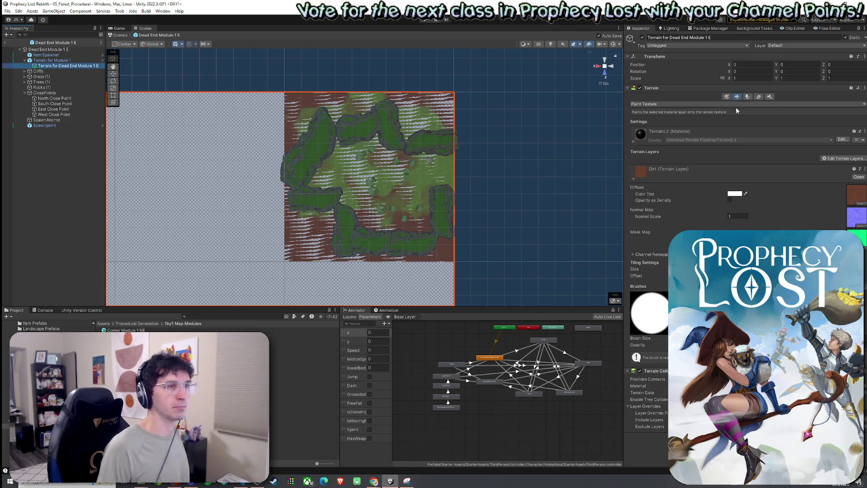
Resize the new terrain to fit the module and delete the old Terrain for Module 1.
left_click(769, 96)
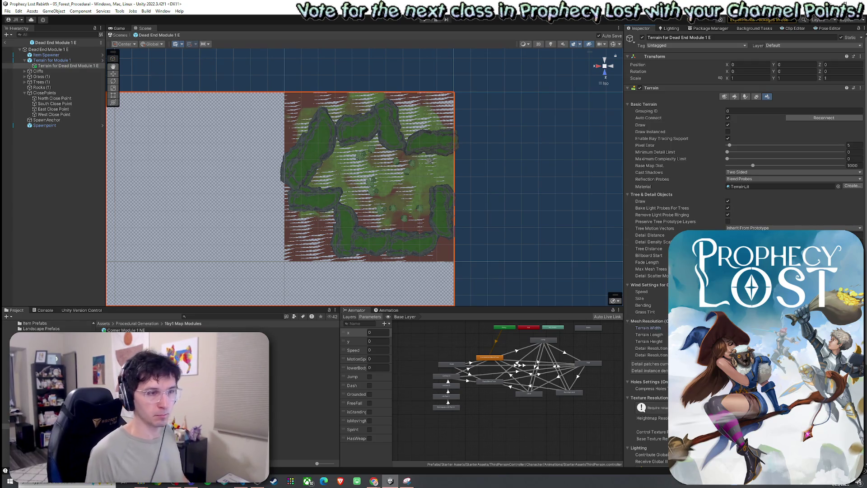
key("Tab")
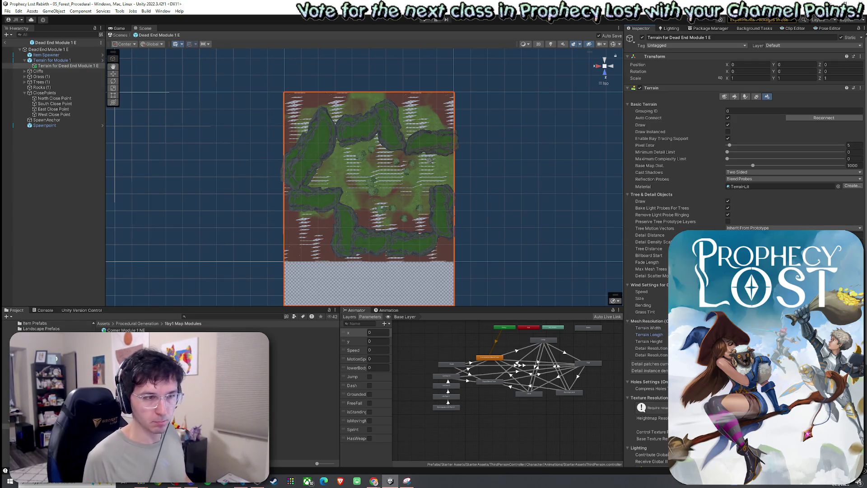
left_click(59, 65)
left_click(44, 62)
key("Delete")
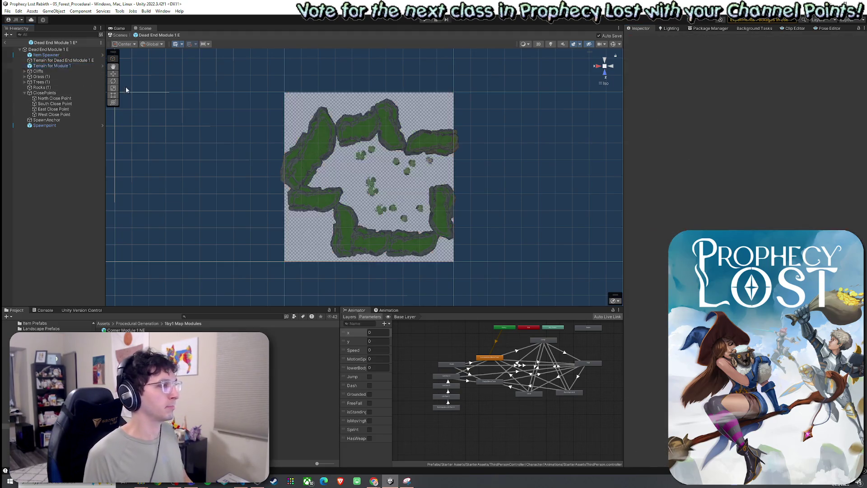
left_click(44, 62)
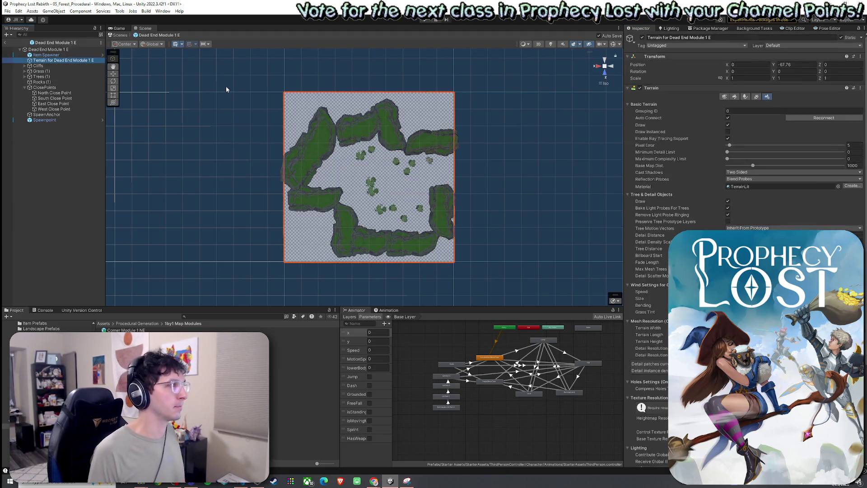
left_click(736, 96)
left_click(841, 159)
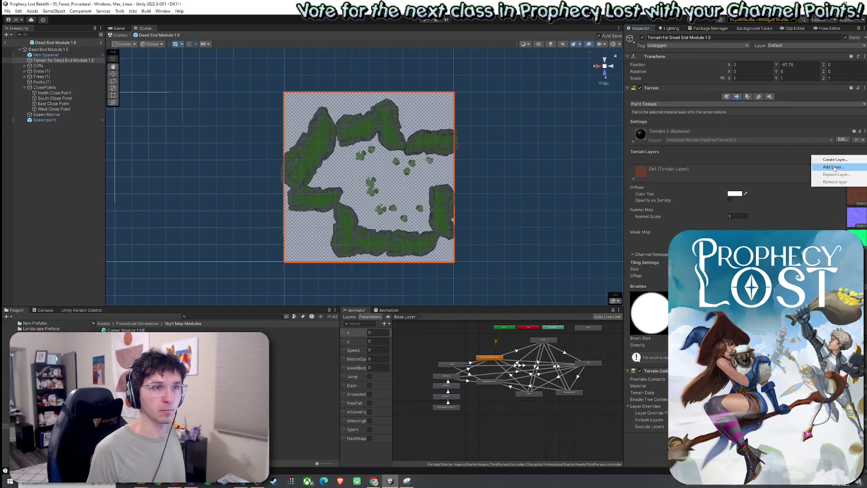
Add the Dirt and GrassWheat terrain layers, with GrassWheat selected for painting.
left_click(813, 166)
double_click(726, 188)
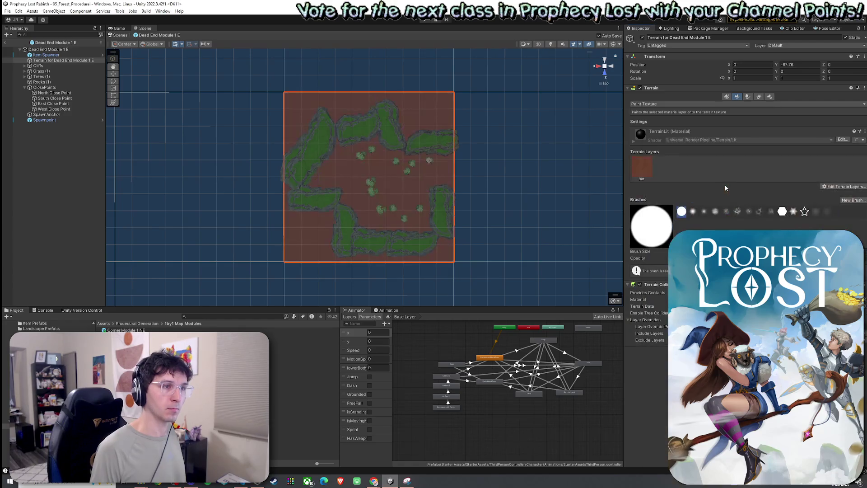
left_click(830, 186)
left_click(831, 195)
type("rg")
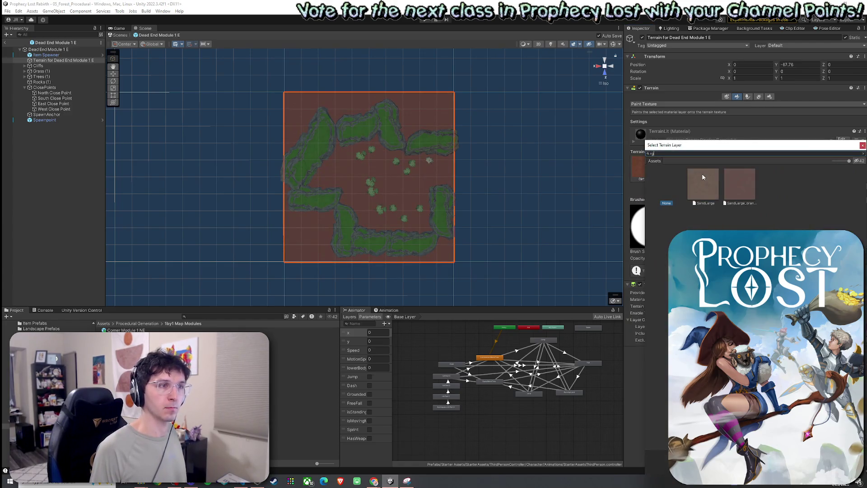
key("BackSpace")
key("BackSpace")
type("grassw")
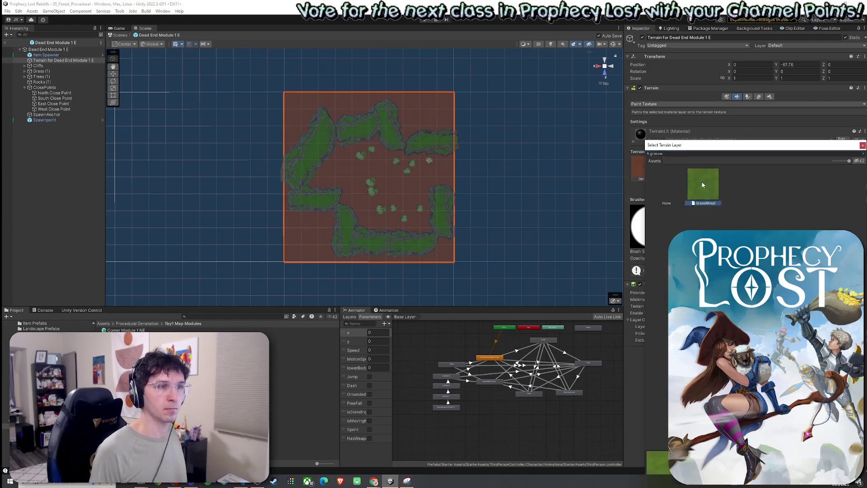
double_click(702, 179)
left_click(659, 175)
Paint grass across the centre and middle of the Dead End Module 1 E terrain.
mouse_move(364, 148)
left_mouse_down()
mouse_move(385, 212)
mouse_move(448, 188)
mouse_move(366, 159)
left_mouse_up()
mouse_move(423, 180)
left_mouse_down()
mouse_move(391, 196)
mouse_move(413, 209)
left_mouse_up()
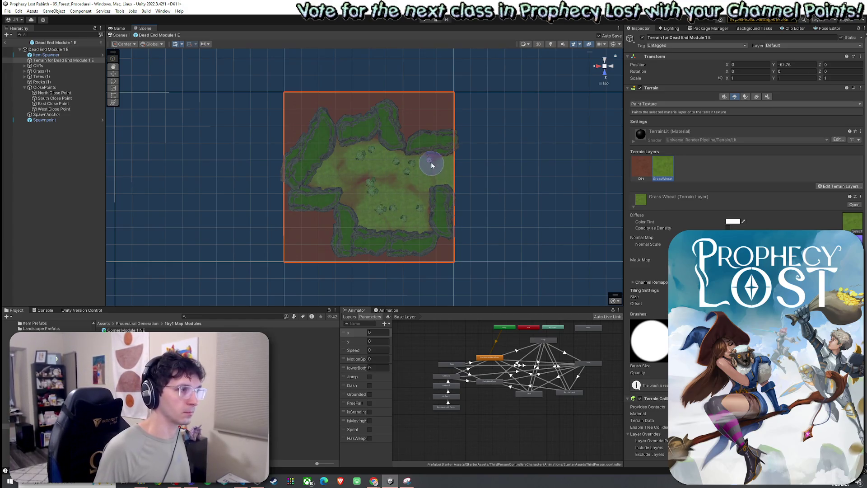
left_click(454, 188)
left_click(452, 174)
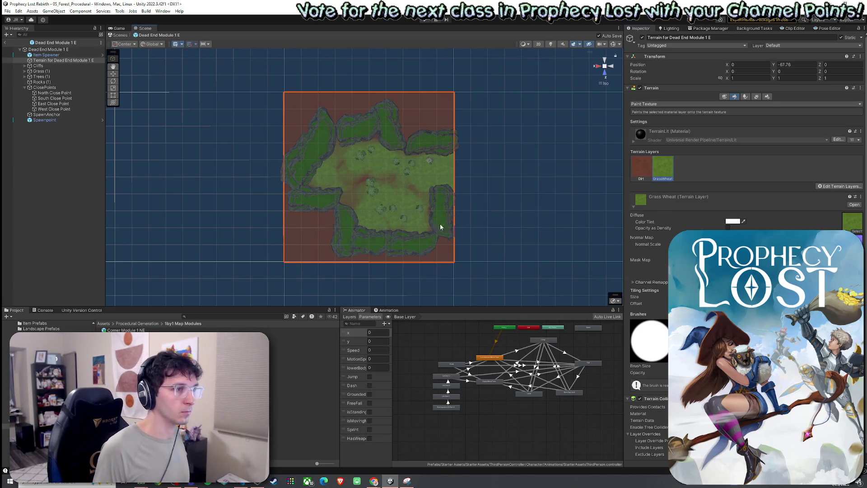
key("comma")
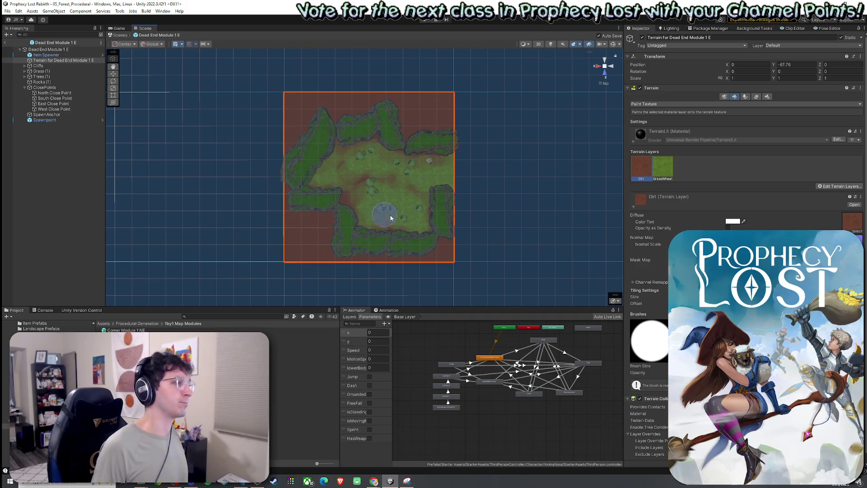
Leave prefab editing and check the new terrain prefab asset in Terrains for Modules.
left_click(7, 11)
key("Escape")
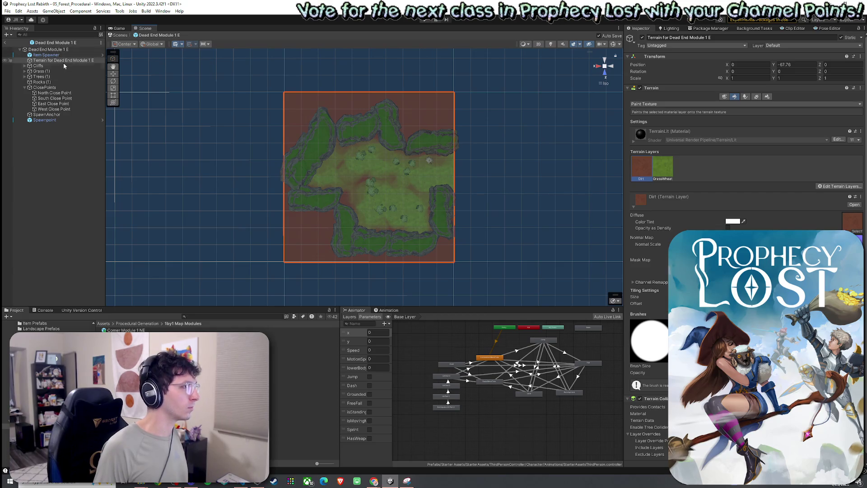
left_click(138, 323)
double_click(129, 346)
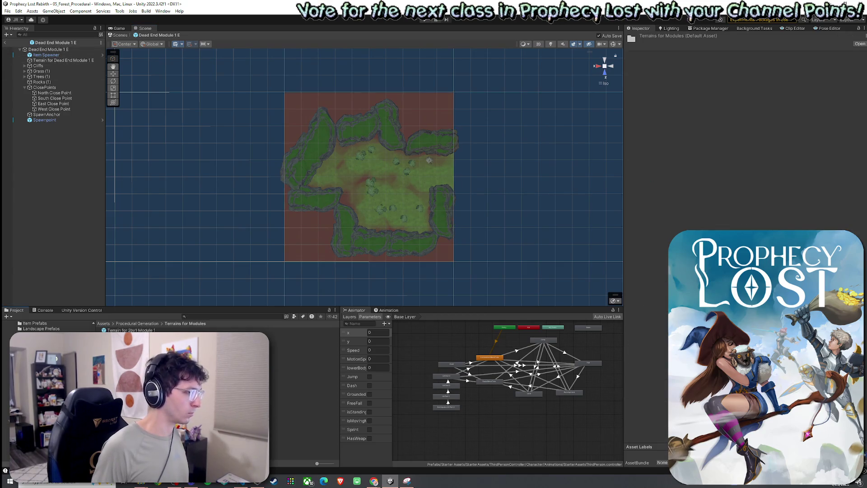
left_click(136, 379)
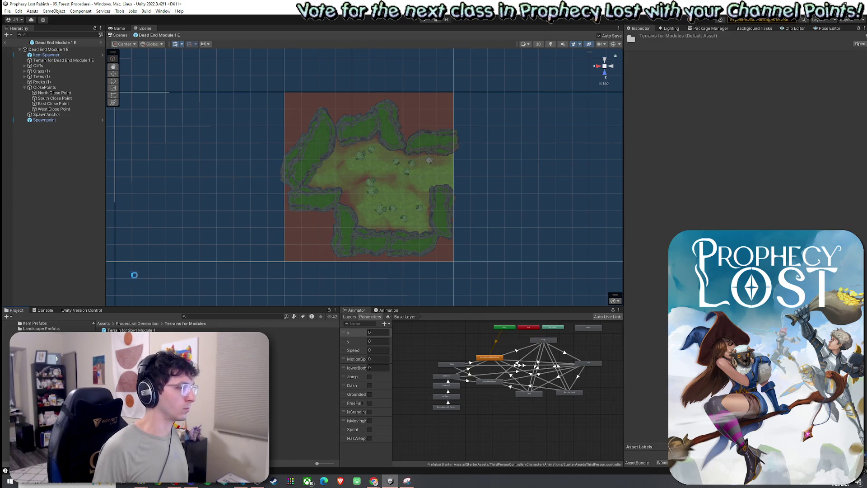
Save the prefab changes and open the Dead End Module 1 N prefab.
left_click(7, 11)
left_click(22, 44)
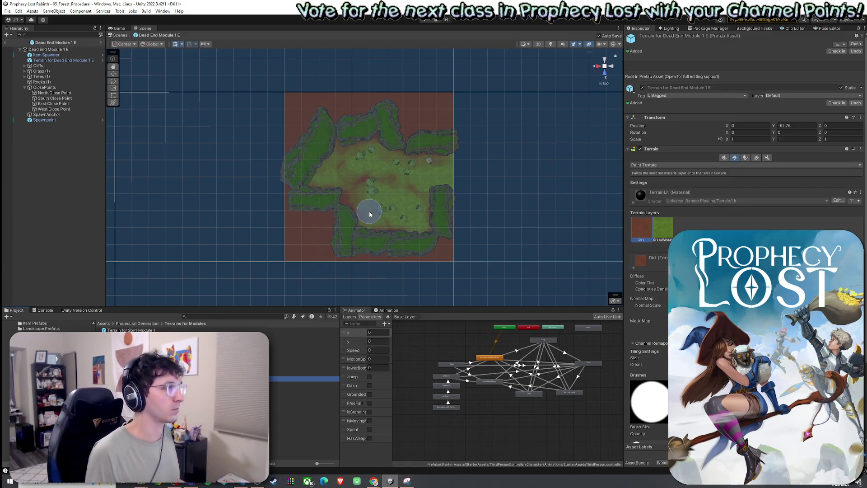
right_click(34, 42)
left_click(35, 44)
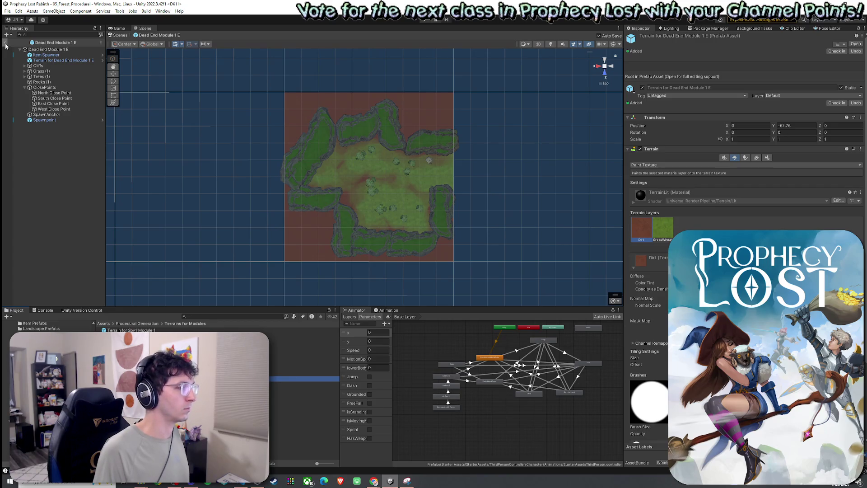
right_click(112, 322)
left_click(158, 330)
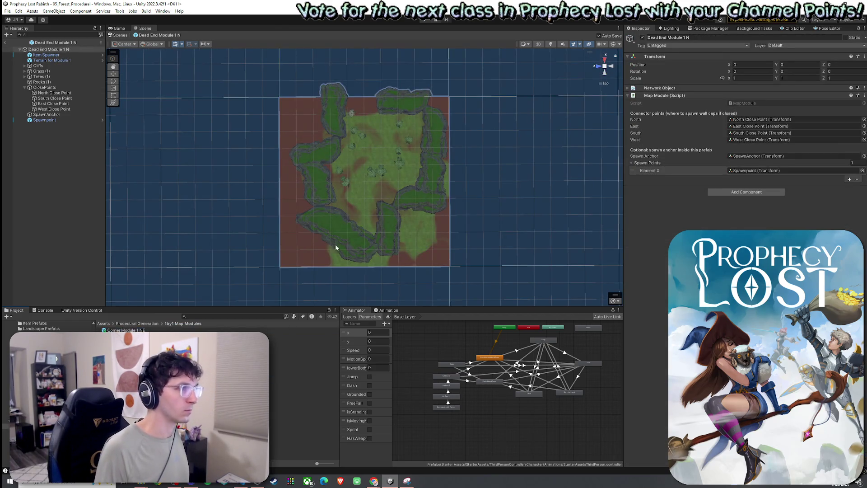
Add a new terrain under Terrain for Module 1 and resize it to fit the module.
right_click(59, 61)
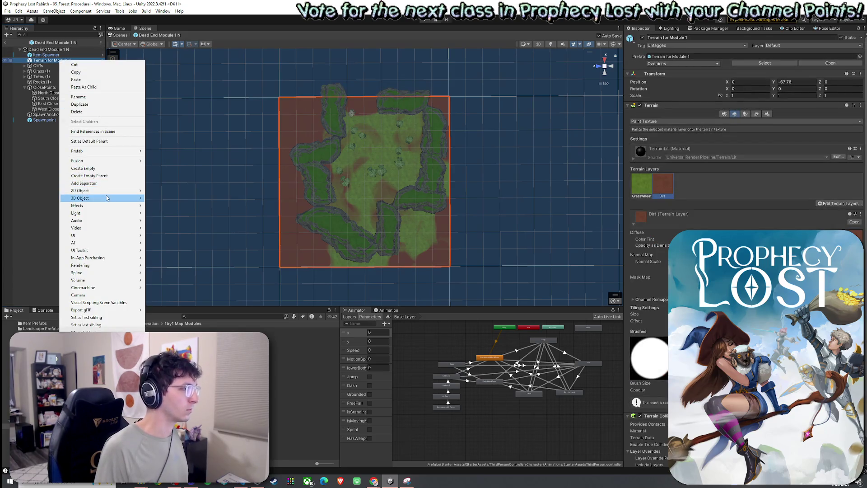
left_click(176, 266)
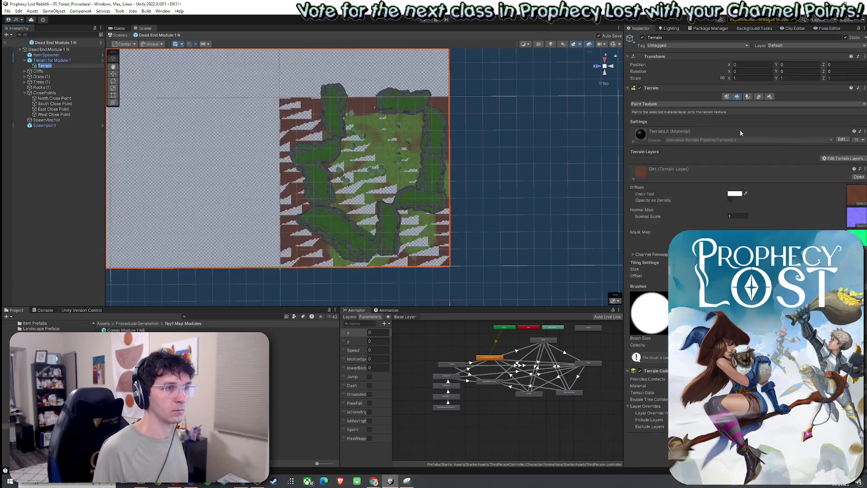
left_click(768, 97)
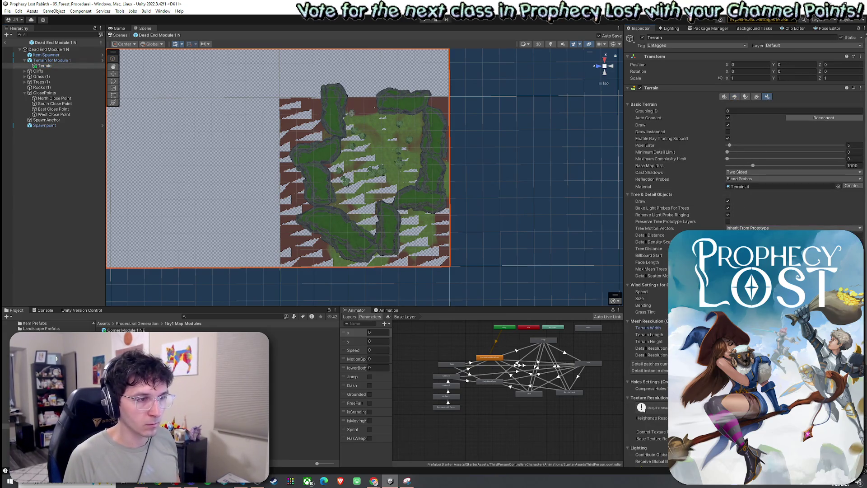
key("Return")
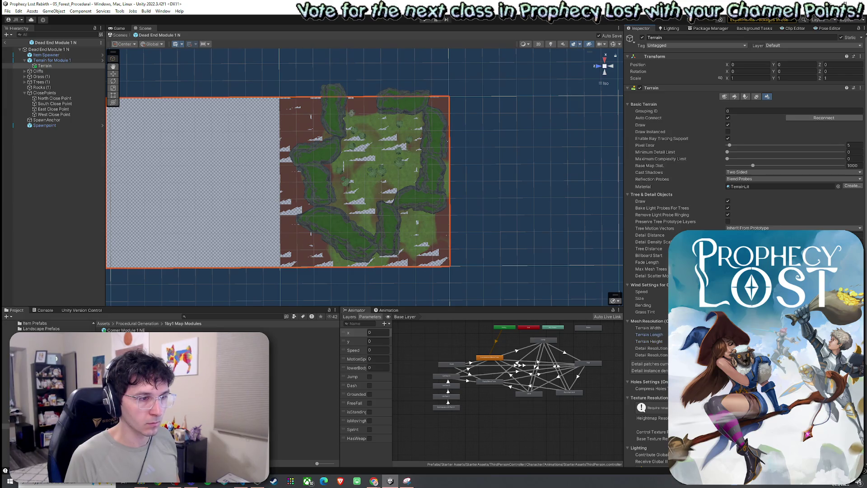
Move the Terrain directly under Dead End Module 1 N, delete Terrain for Module 1, and reselect Terrain.
left_click_drag(61, 66, 56, 58)
left_click(56, 65)
key("Delete")
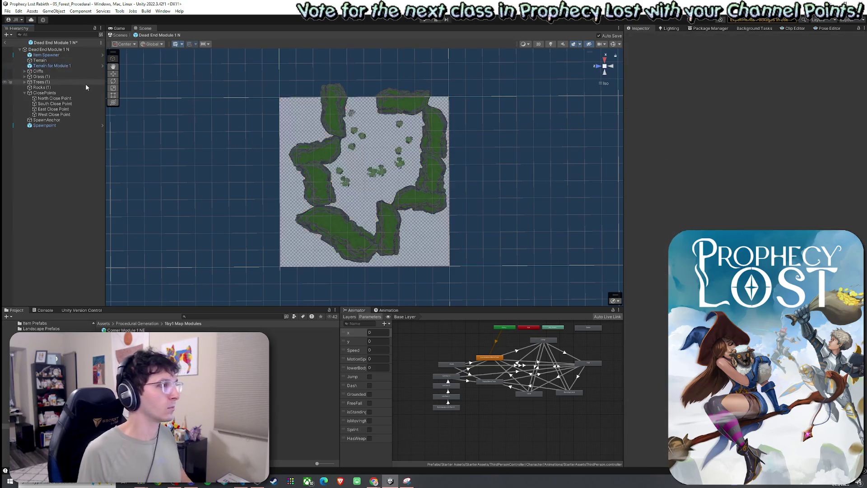
left_click(64, 67)
left_click(65, 67, "ctrl")
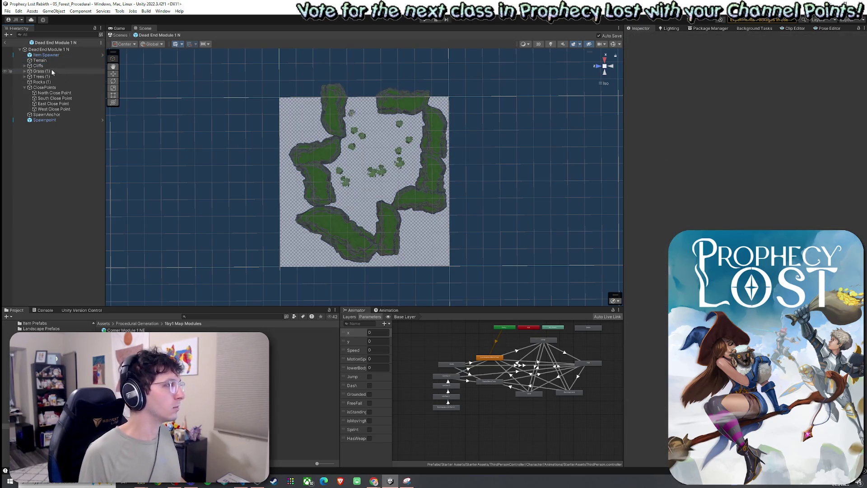
left_click(56, 60)
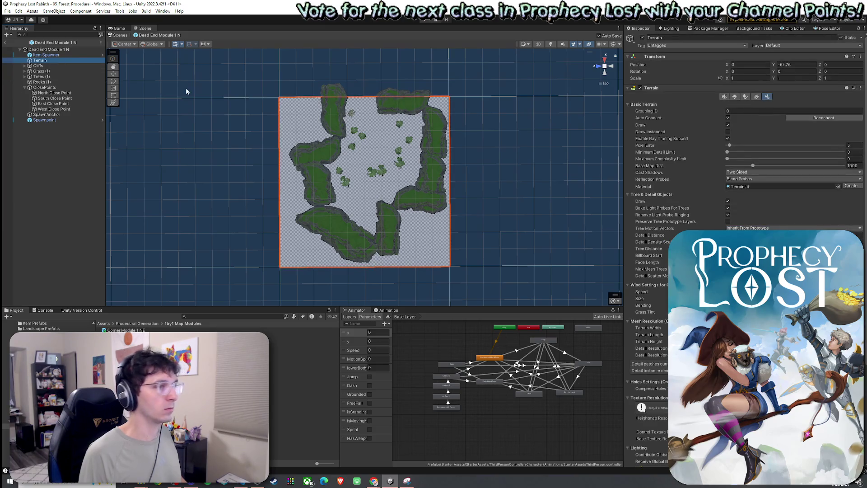
left_click(735, 96)
left_click(839, 158)
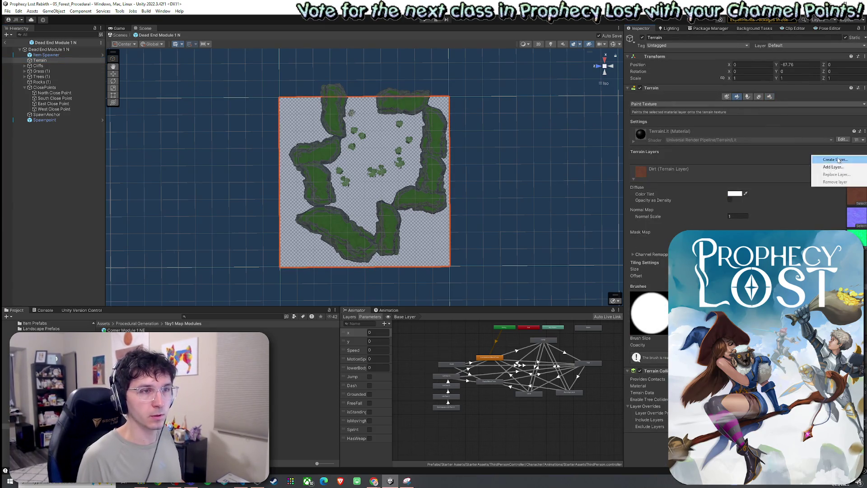
Add the existing Dirt and GrassWheat terrain layers to the terrain.
left_click(832, 168)
type("di")
type("rt")
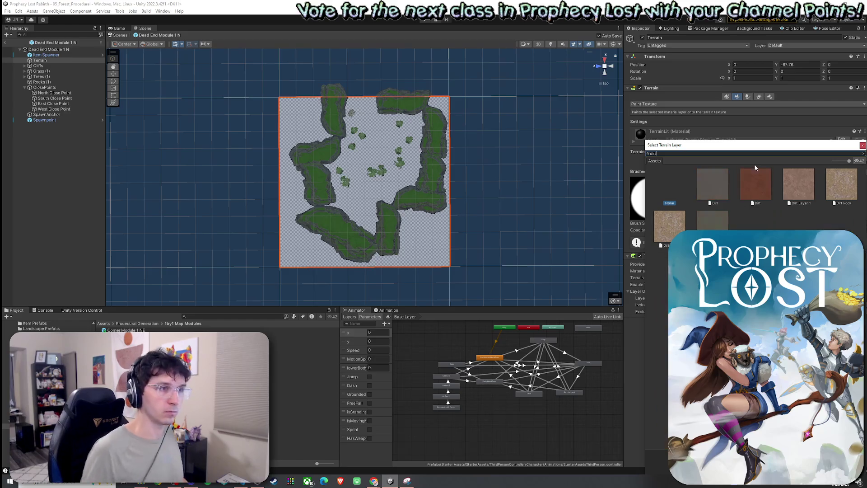
double_click(752, 191)
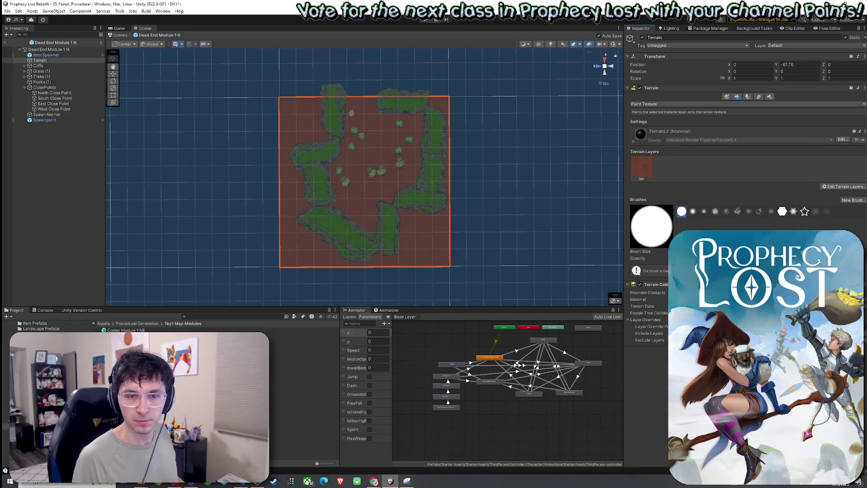
left_click(843, 186)
left_click(836, 199)
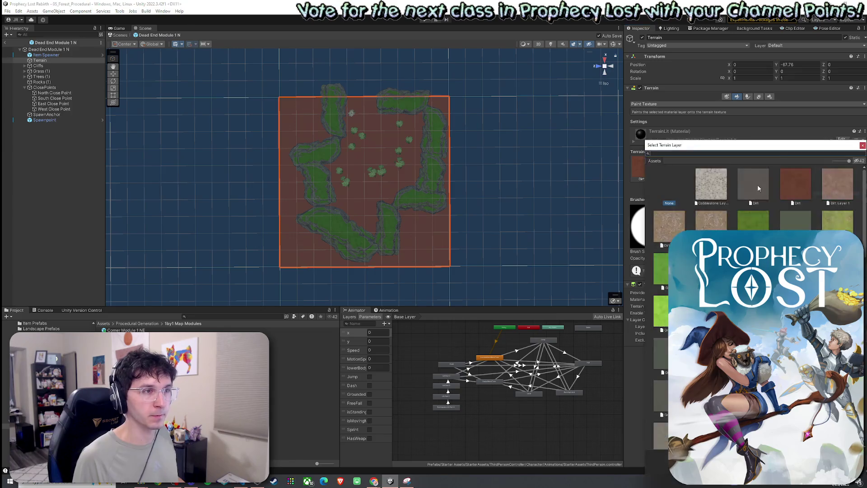
type("grassw")
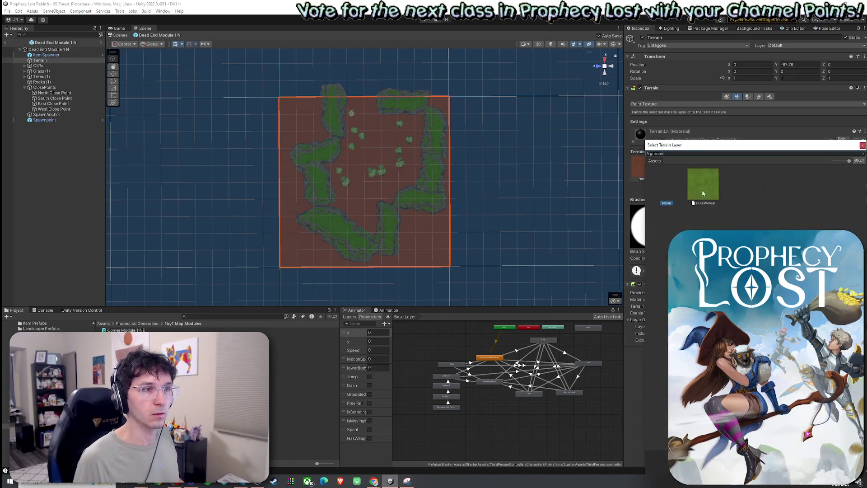
double_click(703, 193)
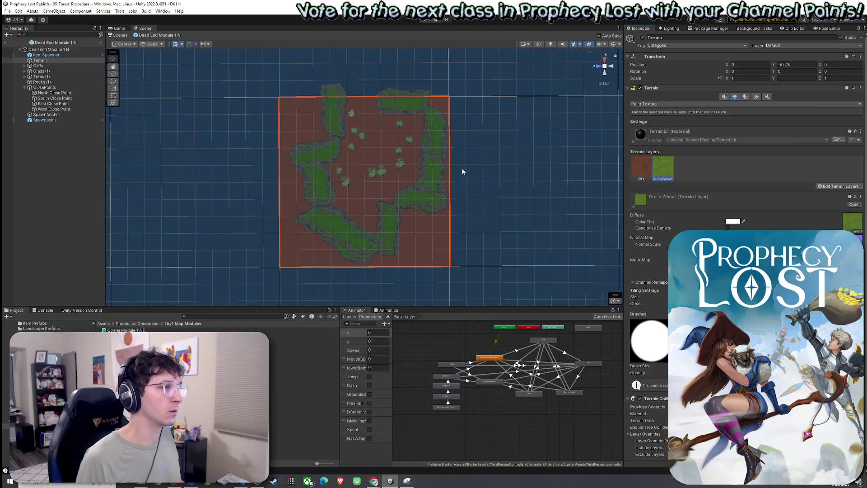
Paint GrassWheat across the central clearing, touching up patches with the Dirt layer.
mouse_move(354, 116)
left_mouse_down()
mouse_move(368, 103)
mouse_move(335, 177)
mouse_move(352, 215)
mouse_move(367, 204)
mouse_move(378, 146)
mouse_move(375, 192)
mouse_move(406, 183)
left_mouse_up()
left_click_drag(369, 131, 366, 172)
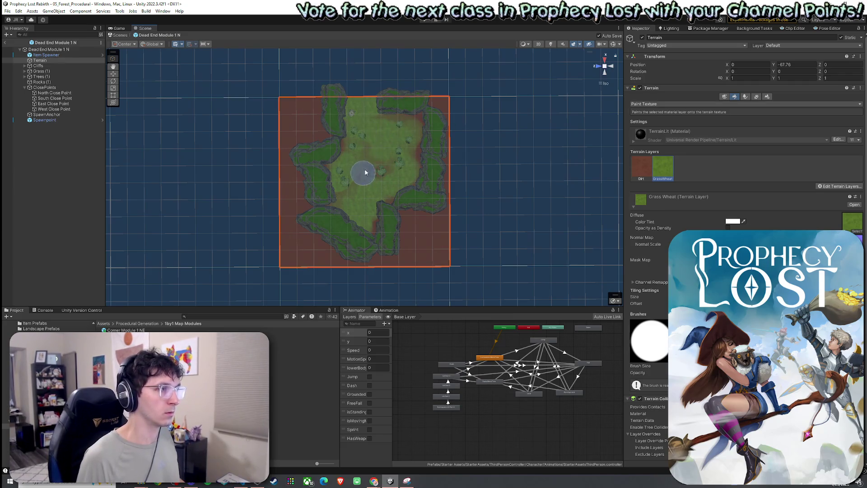
left_click(641, 167)
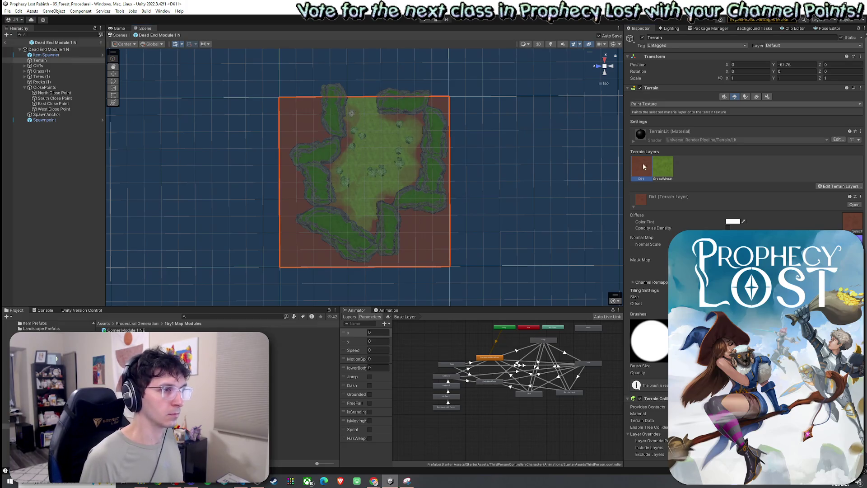
left_click(668, 170)
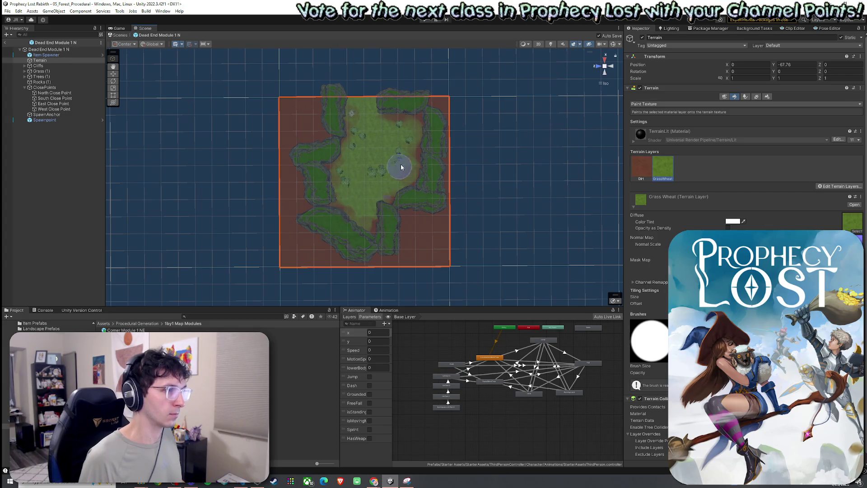
left_click(641, 167)
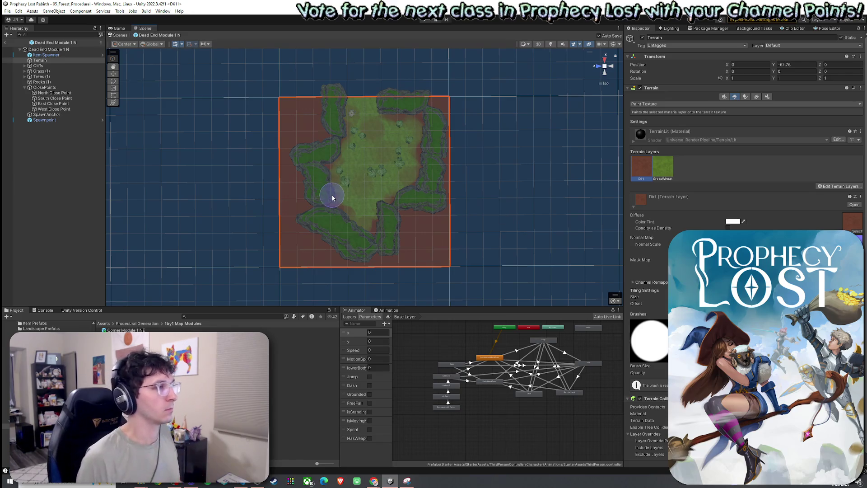
left_click(654, 164)
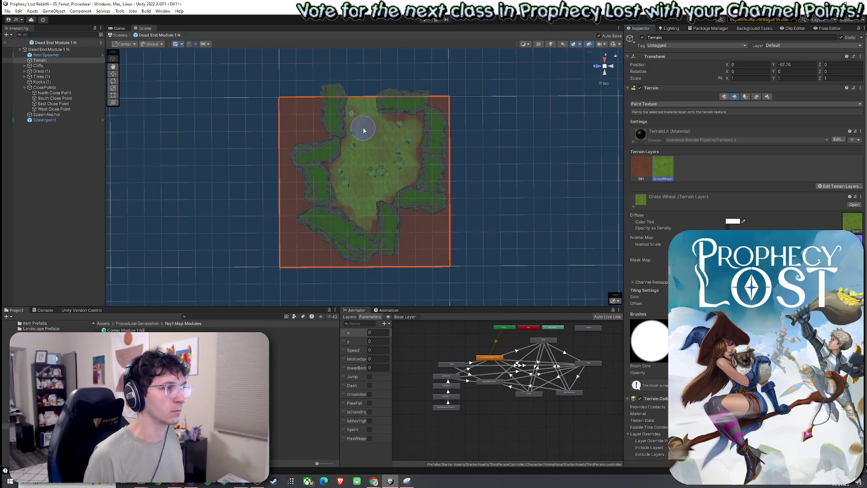
left_click_drag(379, 156, 400, 138)
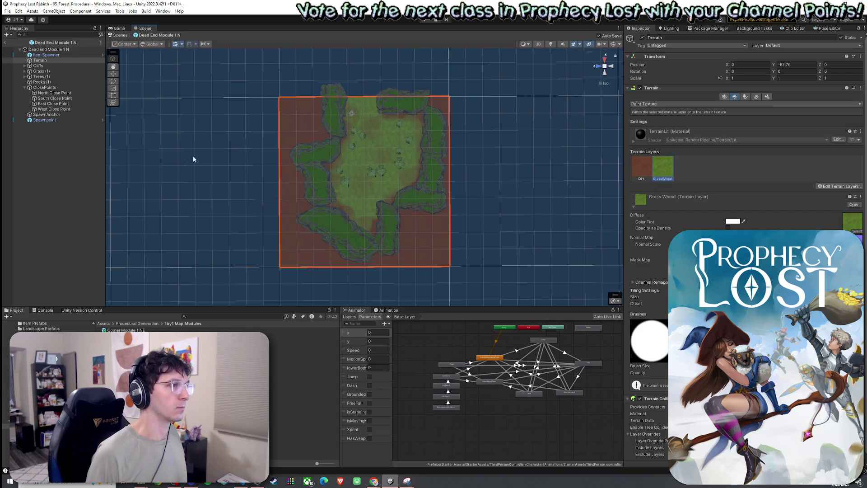
left_click(9, 12)
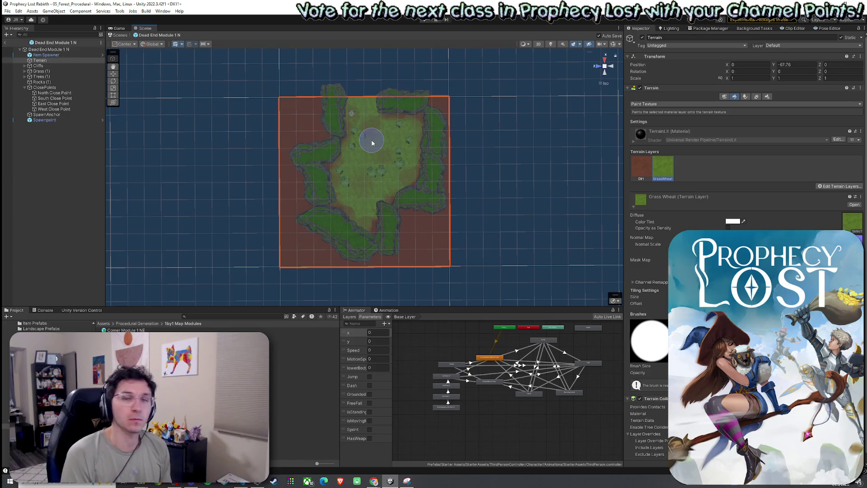
left_click(7, 11)
left_click(101, 5)
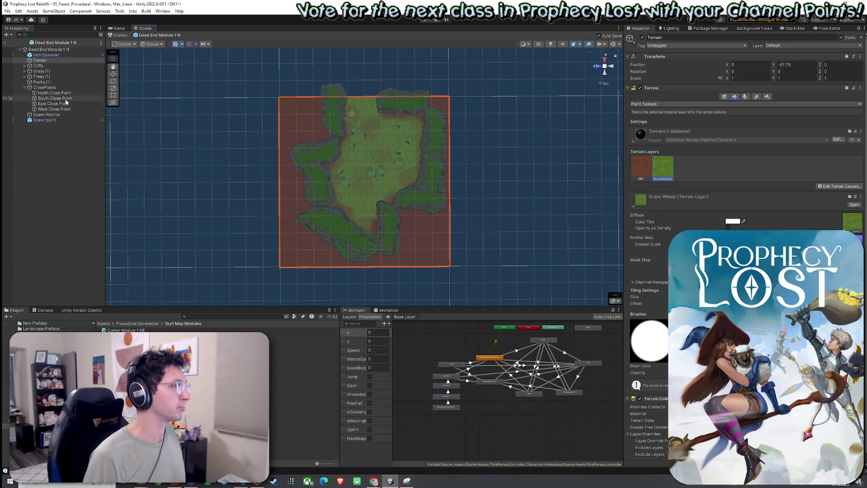
Rename the terrain 'Terrain for Dead End Module 1 N' and save it into Terrains for Modules.
key("F2")
type("odule 1 N")
key("Return")
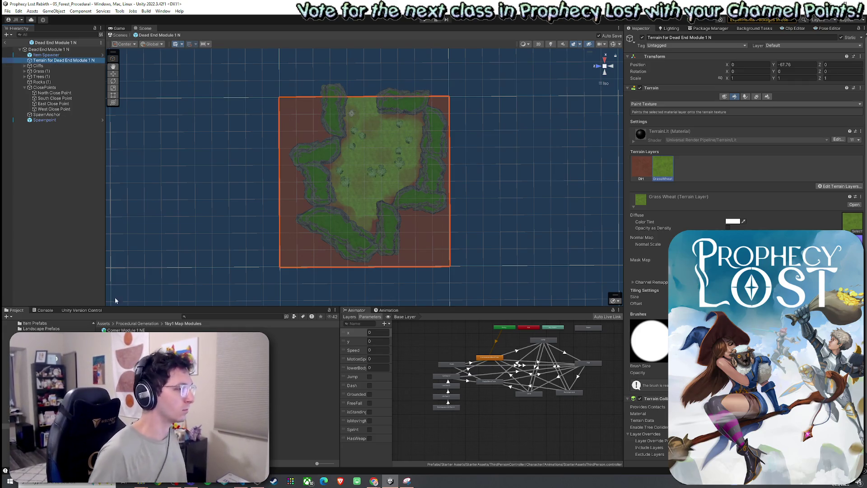
left_click(50, 352)
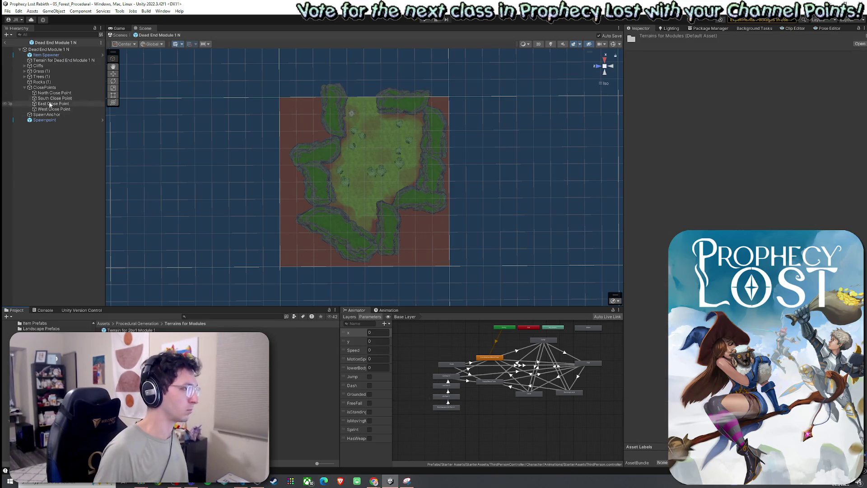
mouse_move(60, 61)
left_mouse_down()
mouse_move(54, 271)
mouse_move(180, 347)
left_mouse_up()
Open the Dead End Module 1 S prefab and select the Terrain inside Terrain for Module 1.
double_click(276, 384)
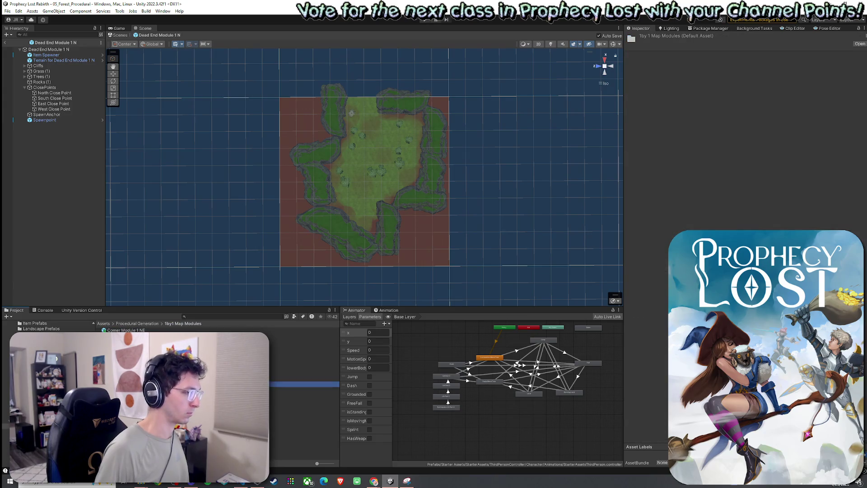
left_click(60, 61)
right_click(60, 63)
mouse_move(113, 200)
left_click(177, 283)
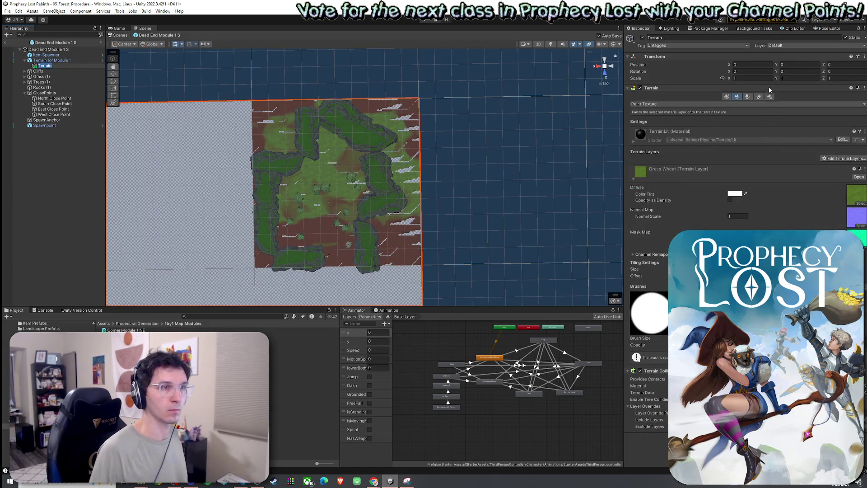
Shorten the terrain to fit the module, unparent it, and delete the old Terrain for Module 1.
left_click(770, 97)
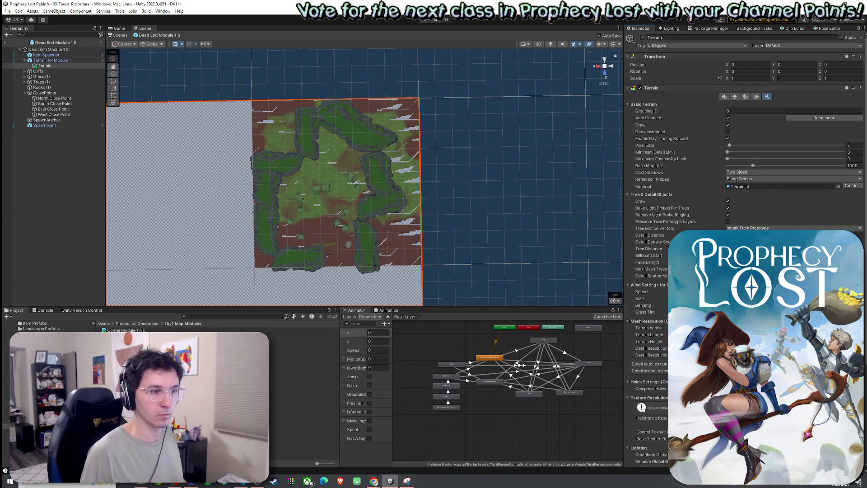
left_click(745, 328)
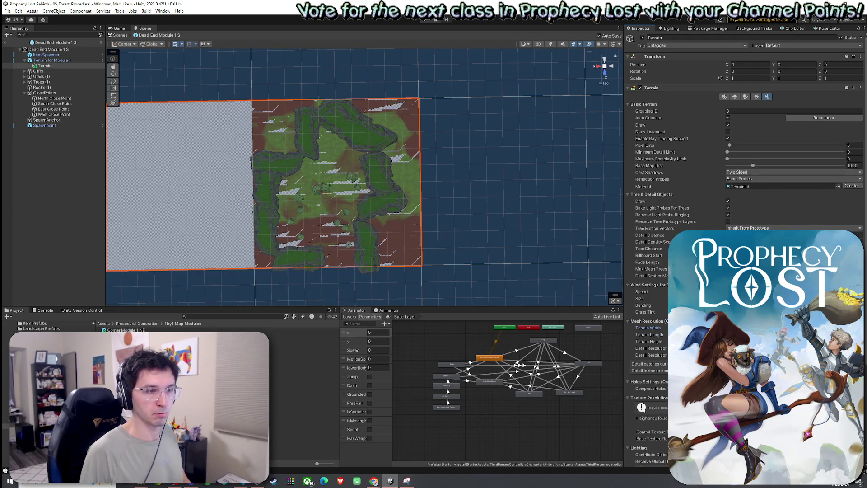
key("Return")
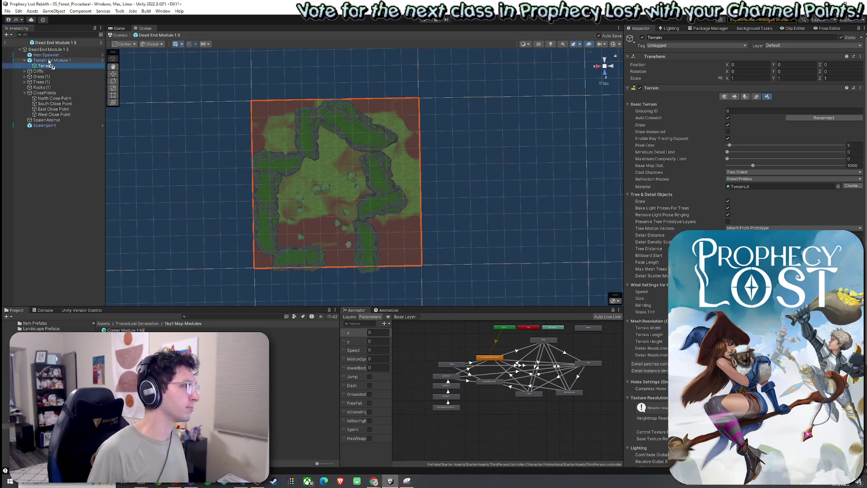
left_click_drag(50, 66, 53, 63)
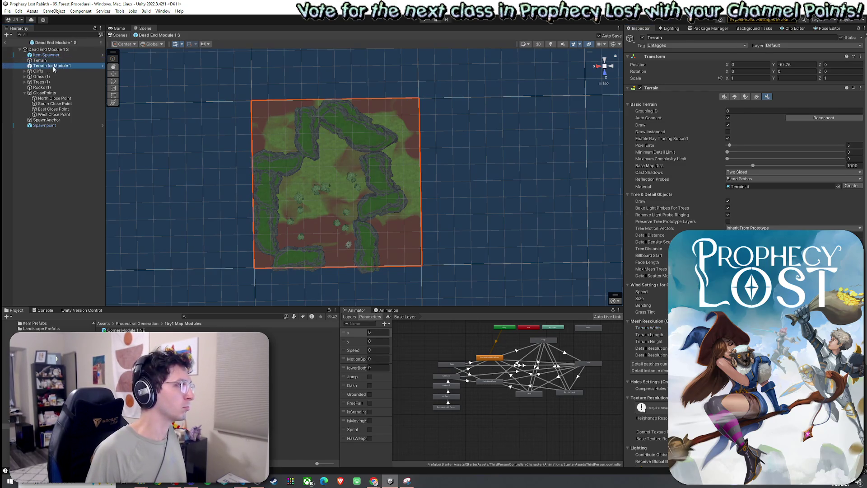
key("Delete")
Rename the terrain 'Terrain for Dead End Module 1 S'.
left_click(50, 60)
key("F2")
type("fpr")
key("BackSpace")
key("BackSpace")
type("or Dea")
key("BackSpace")
key("BackSpace")
type("d Module ")
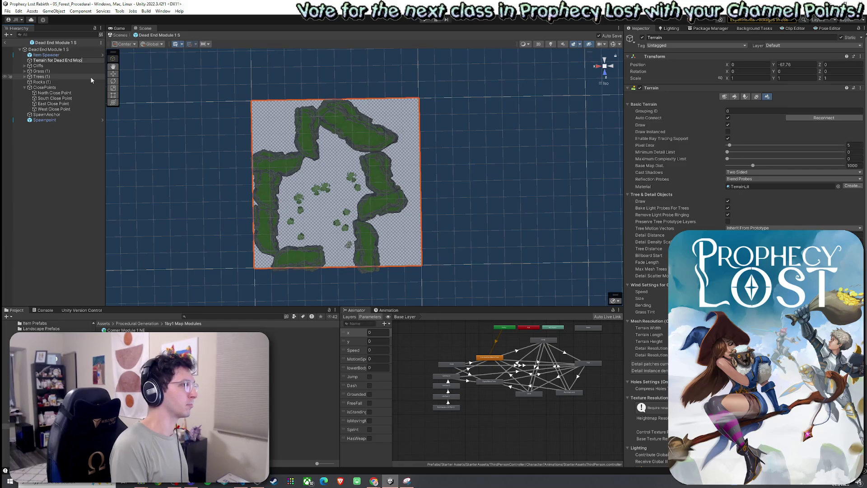
type("1 S")
key("Return")
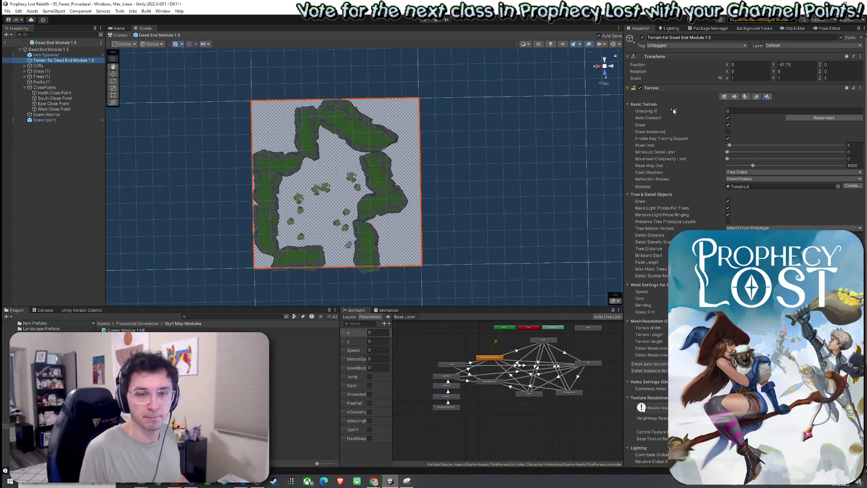
Switch to texture painting and open the terrain shader, bringing the Unity editor forward.
left_click(736, 96)
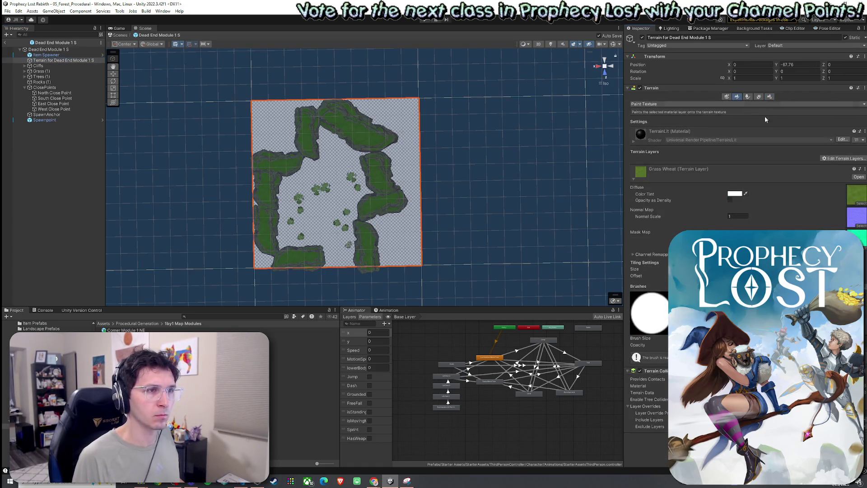
left_click(841, 140)
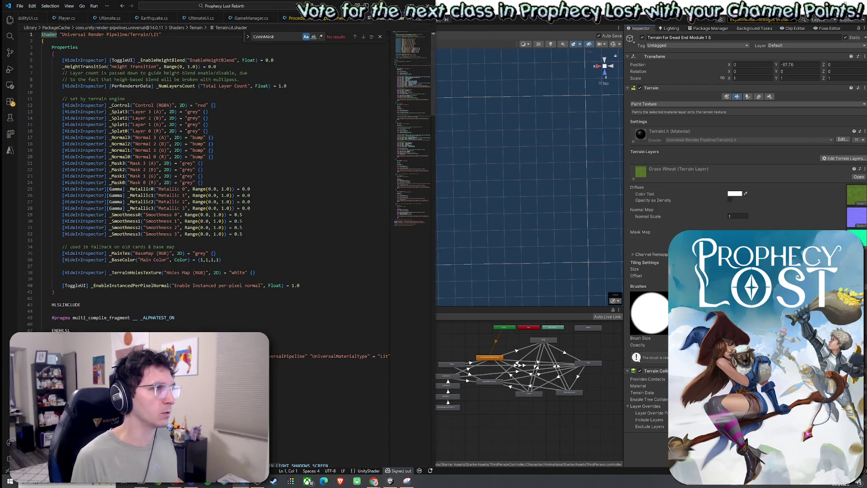
left_click(746, 159)
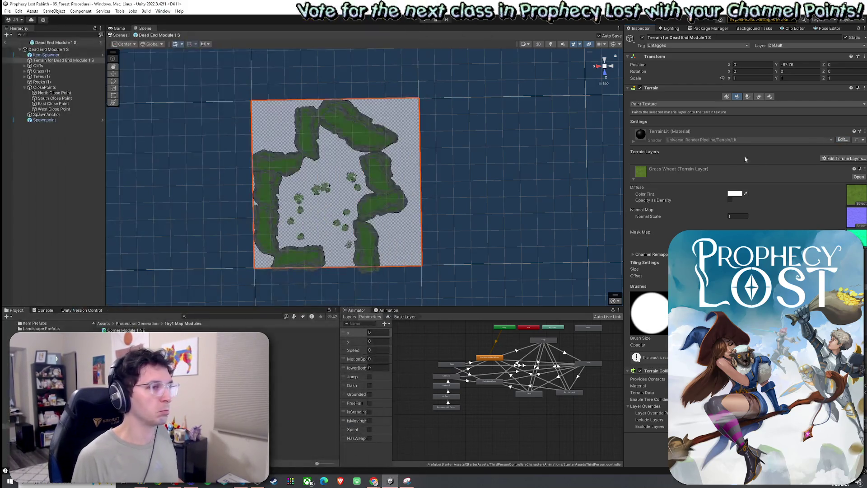
Replace the terrain's existing layer with Dirt and add the Grass Wheat layer.
left_click(844, 158)
left_click(847, 179)
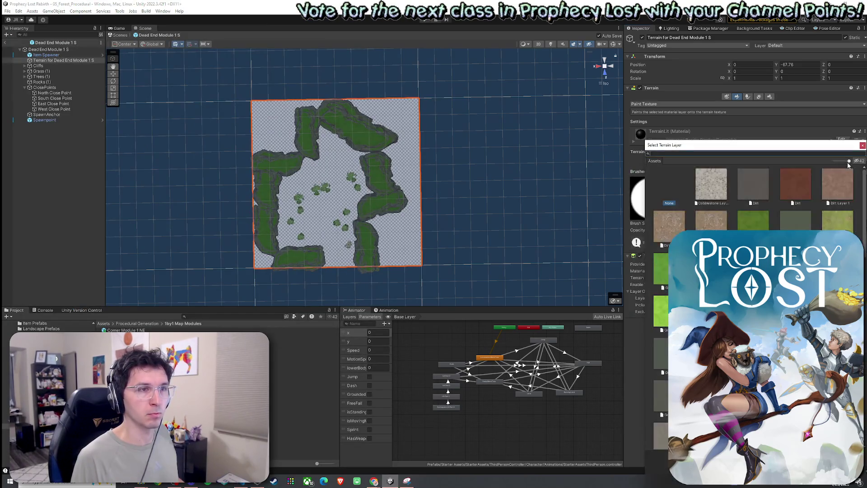
left_click(843, 158)
left_click(846, 171)
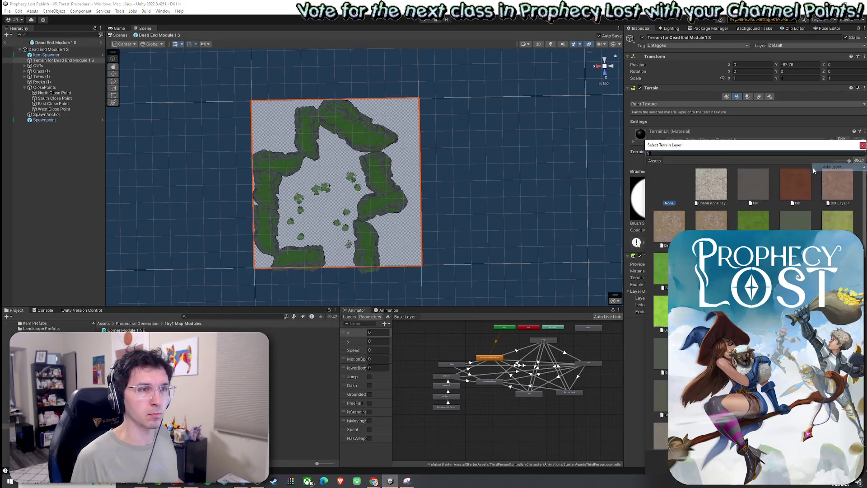
double_click(804, 186)
left_click(859, 186)
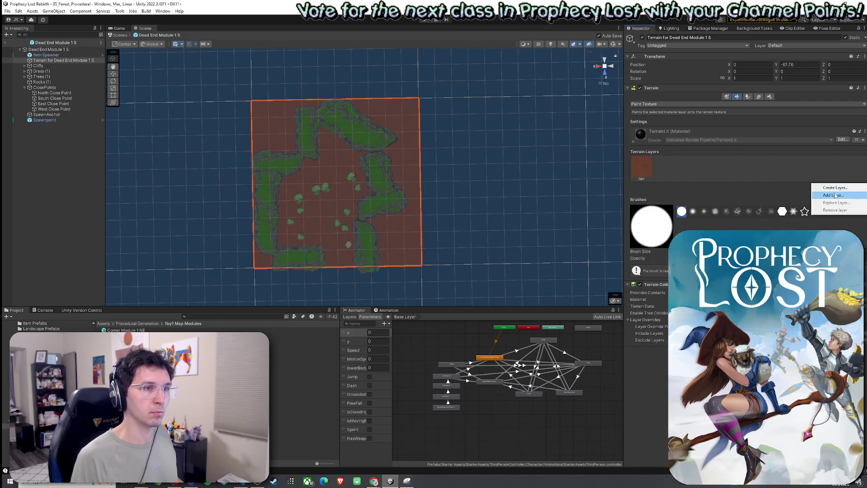
left_click(835, 199)
type("rassw")
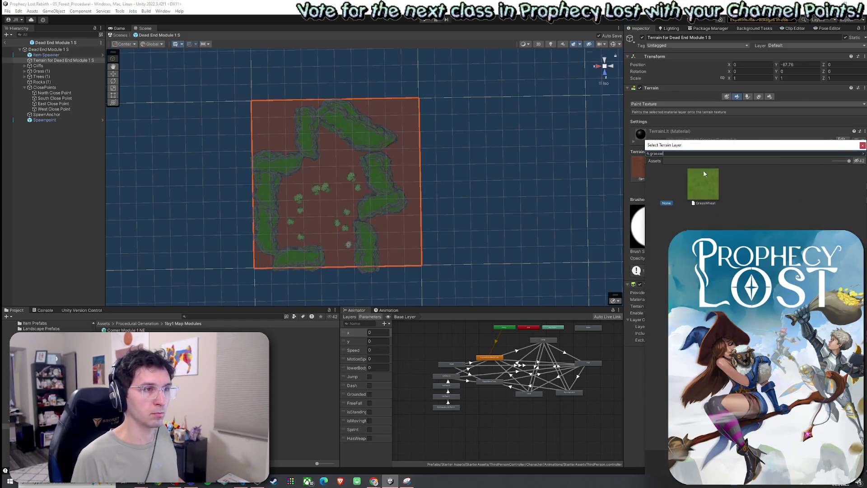
double_click(707, 182)
Paint Grass Wheat down the middle of the terrain, using Dirt around the edges.
left_click(663, 167)
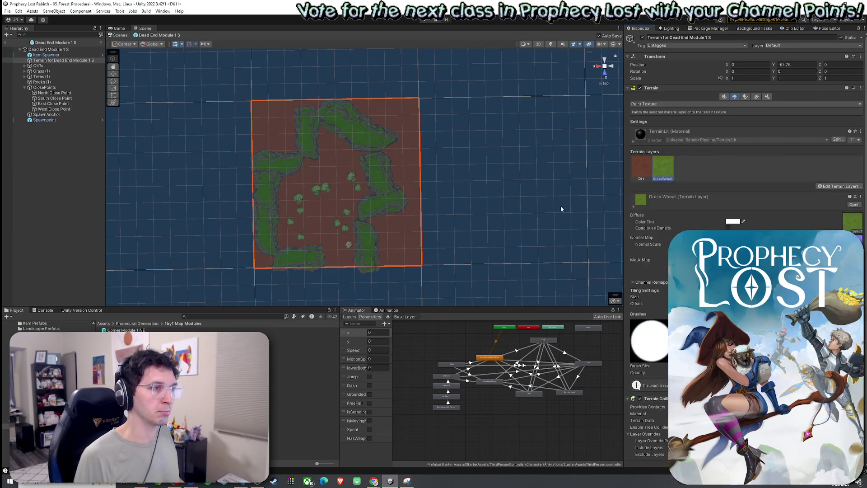
mouse_move(325, 138)
left_mouse_down()
mouse_move(337, 178)
mouse_move(340, 267)
mouse_move(352, 184)
mouse_move(335, 189)
mouse_move(318, 176)
mouse_move(290, 234)
mouse_move(352, 246)
mouse_move(346, 213)
left_mouse_up()
left_click(641, 166)
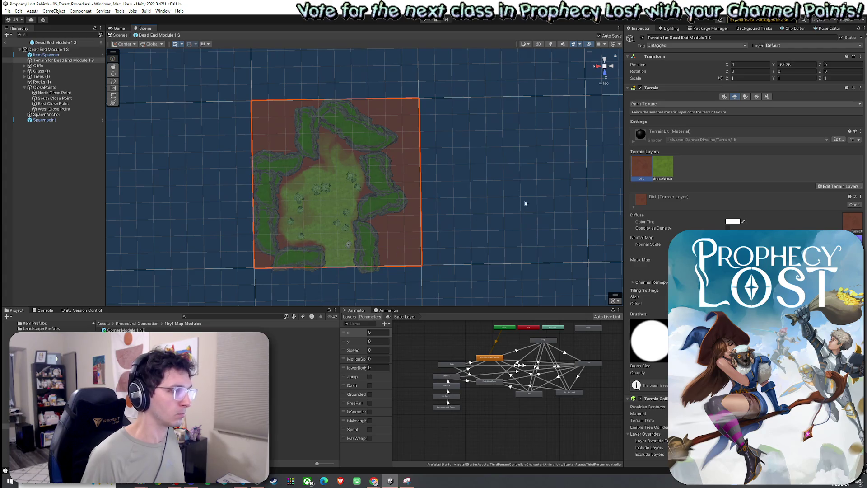
left_click(663, 166)
mouse_move(345, 204)
left_mouse_down()
mouse_move(310, 194)
mouse_move(345, 160)
mouse_move(332, 147)
left_mouse_up()
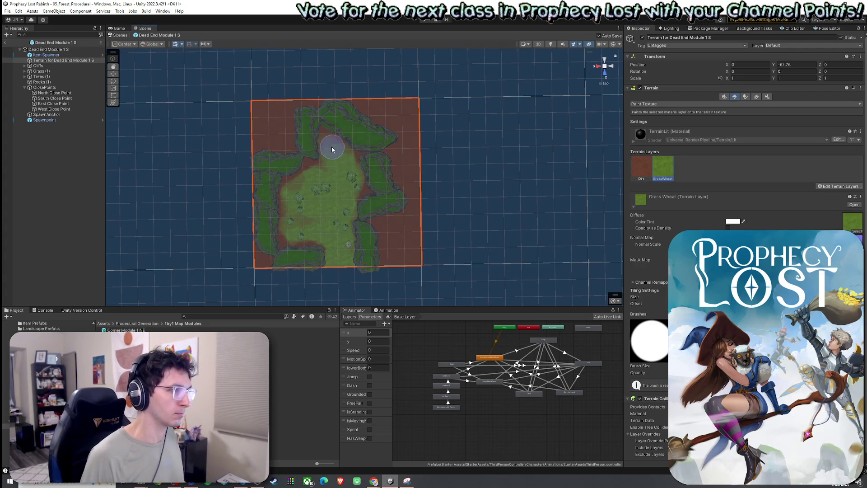
left_click(641, 166)
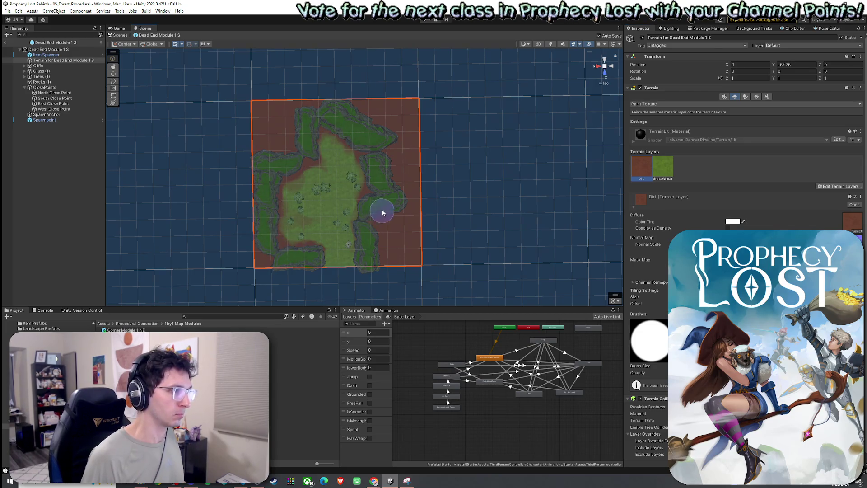
left_click(663, 166)
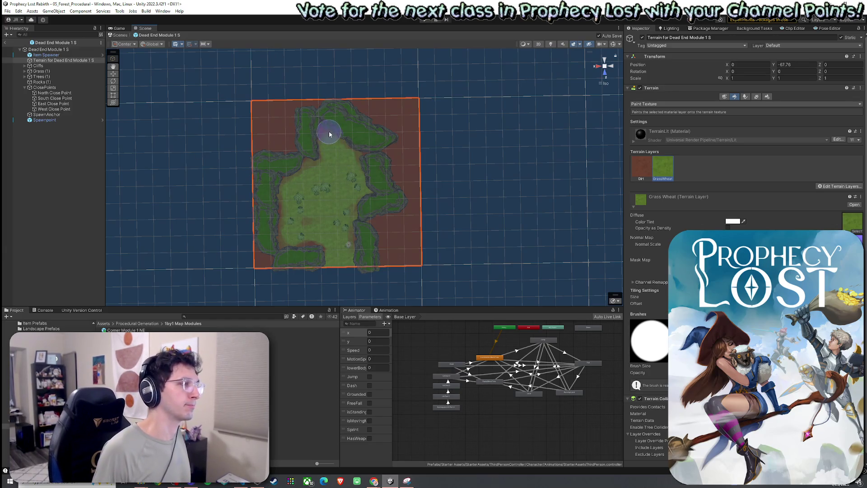
left_click(7, 11)
left_click(23, 58)
Save the edited prefab and open the Terrains for Modules folder.
key("Escape")
left_click(7, 11)
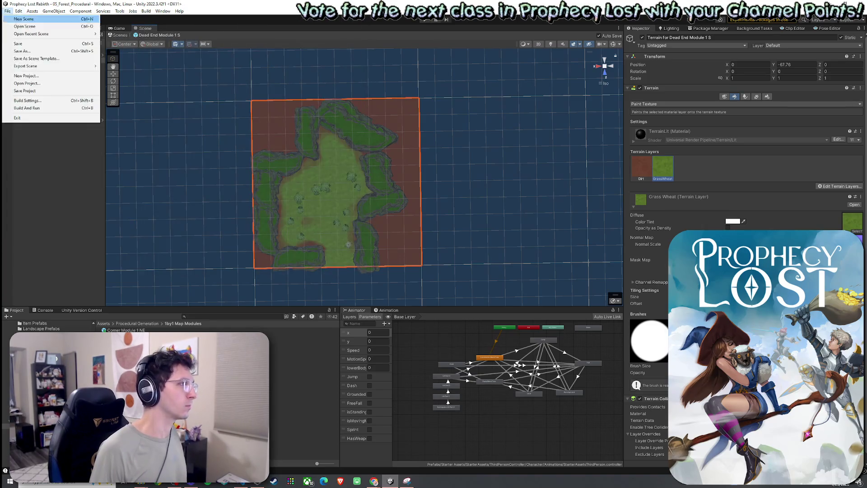
left_click(19, 43)
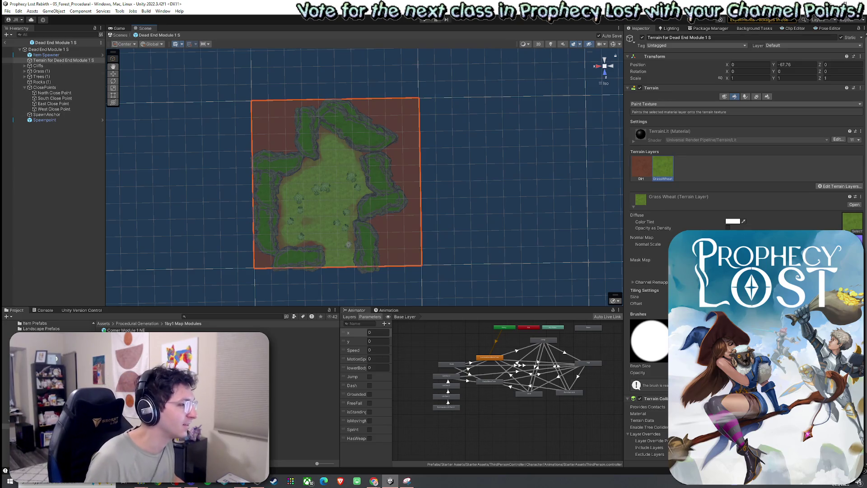
left_click(136, 323)
double_click(126, 352)
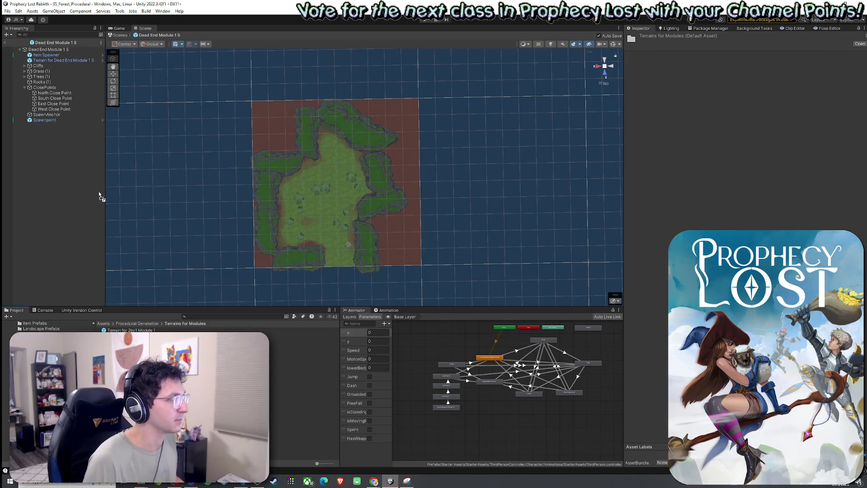
Exit Prefab Mode and open the next Dead End module prefab from 1by1 Map Modules.
left_click(5, 42)
left_click(19, 11)
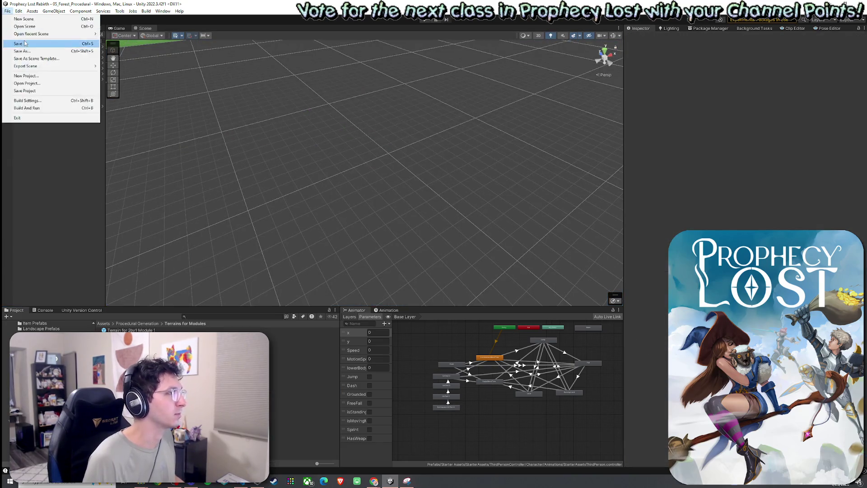
left_click(45, 362)
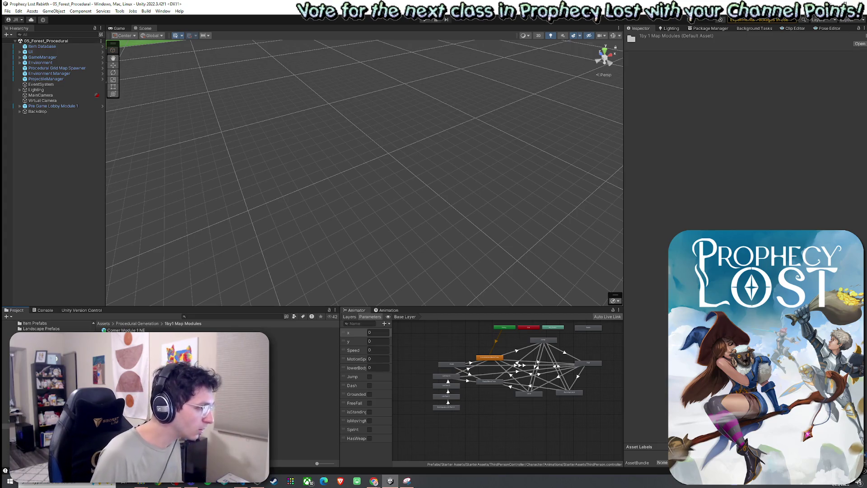
double_click(131, 384)
Open Dead End Module 1 W and create a new one-tile terrain under Terrain for Module 1.
double_click(131, 390)
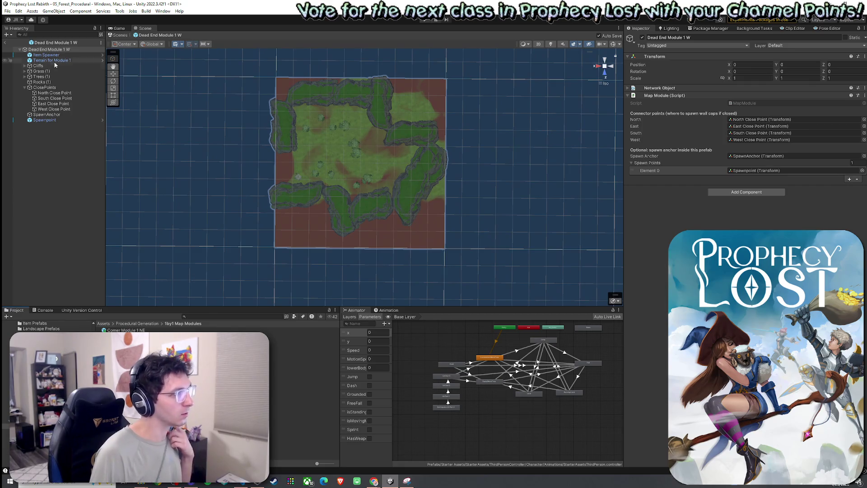
left_click(54, 60)
right_click(62, 60)
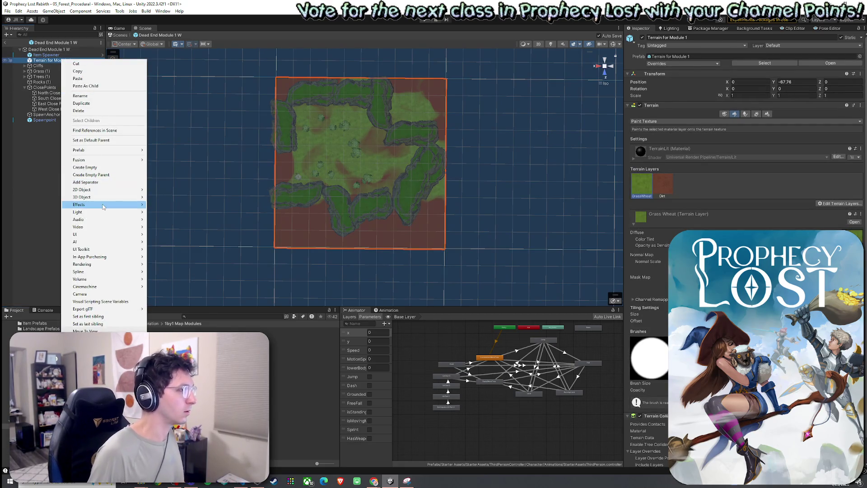
left_click(566, 219)
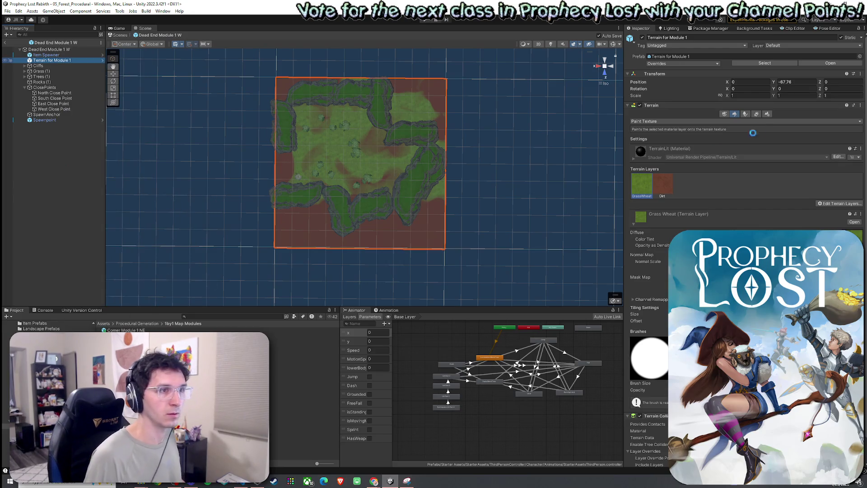
left_click(770, 97)
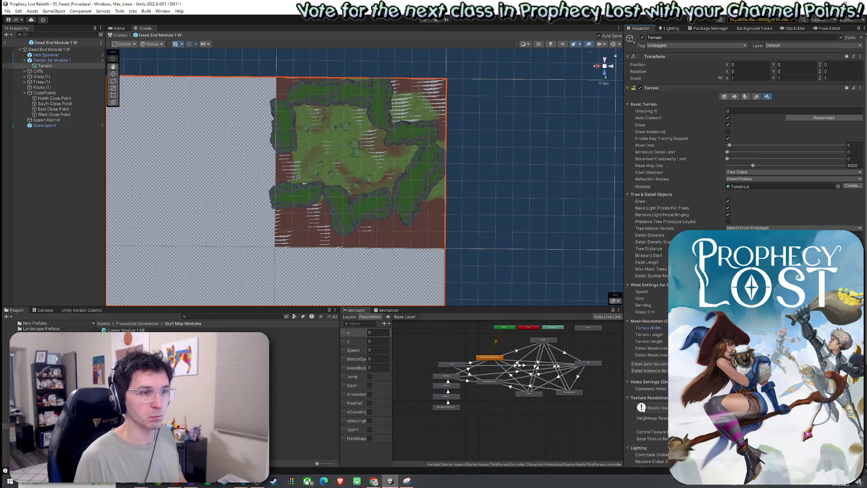
key("Tab")
key("Return")
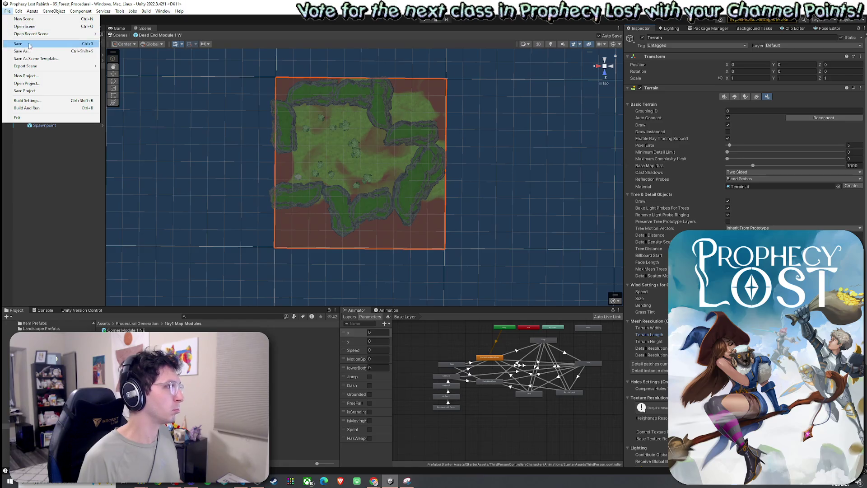
key("Escape")
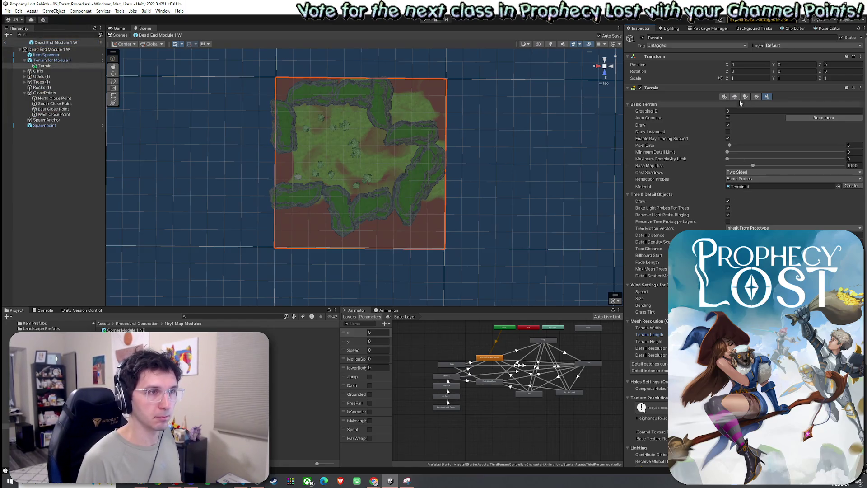
left_click(738, 98)
Move the new Terrain directly under the module and delete the old Terrain for Module 1.
left_click_drag(44, 66, 55, 58)
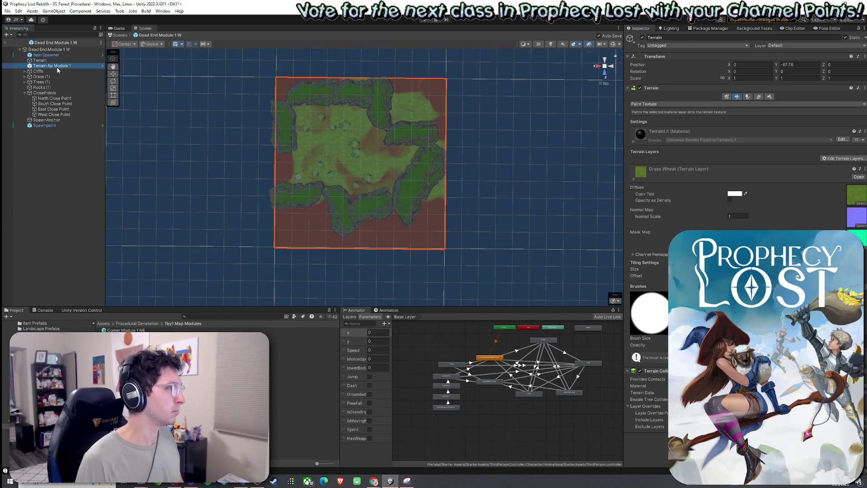
left_click(48, 66)
key("Delete")
left_click(45, 61)
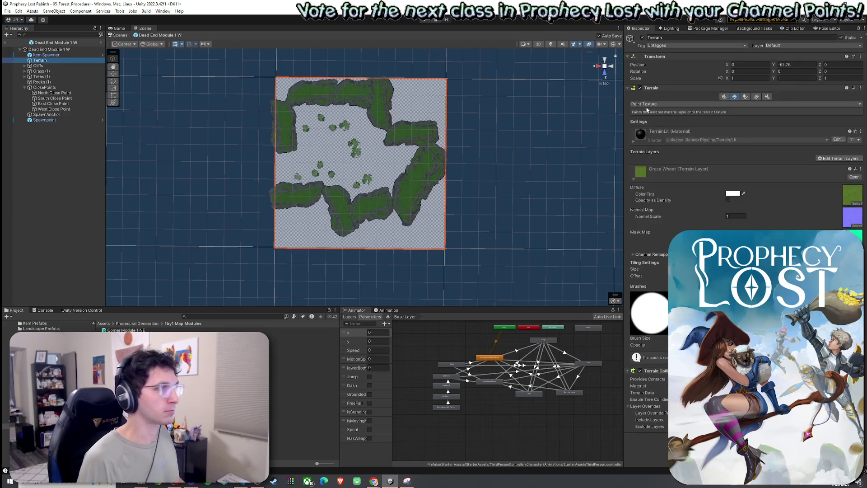
Replace the new terrain's layer with Dirt.
left_click(841, 158)
left_click(840, 178)
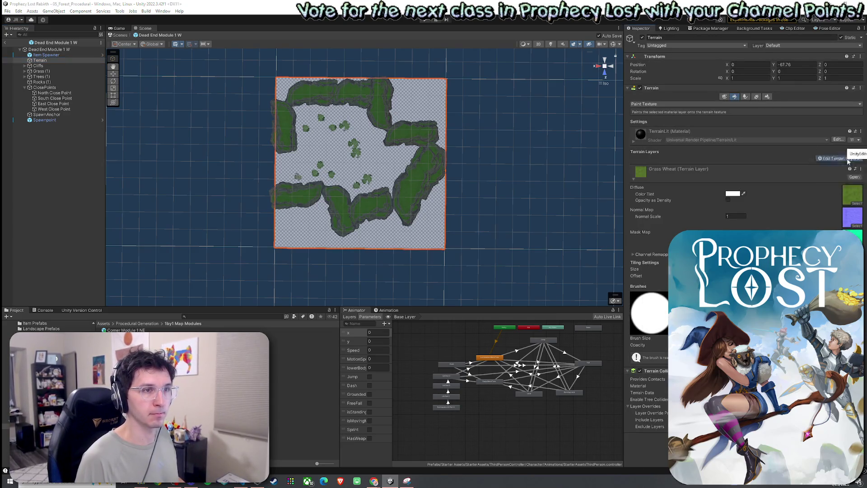
double_click(706, 181)
left_click(839, 186)
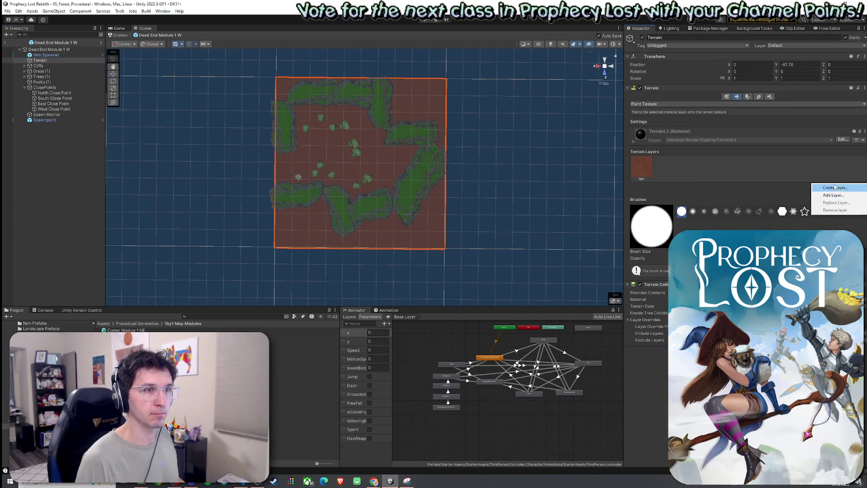
Add the Grass Wheat layer and paint grass across the clearing, edging the top with Dirt.
left_click(833, 195)
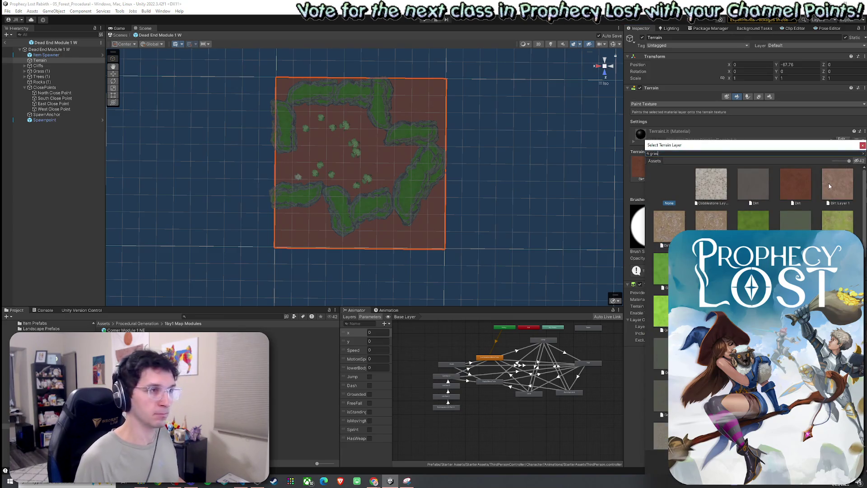
type("wheat")
double_click(712, 184)
mouse_move(333, 126)
left_mouse_down()
mouse_move(310, 116)
mouse_move(317, 143)
mouse_move(283, 183)
mouse_move(320, 172)
left_mouse_up()
mouse_move(367, 187)
left_mouse_down()
mouse_move(394, 155)
mouse_move(364, 144)
mouse_move(329, 145)
mouse_move(358, 160)
left_mouse_up()
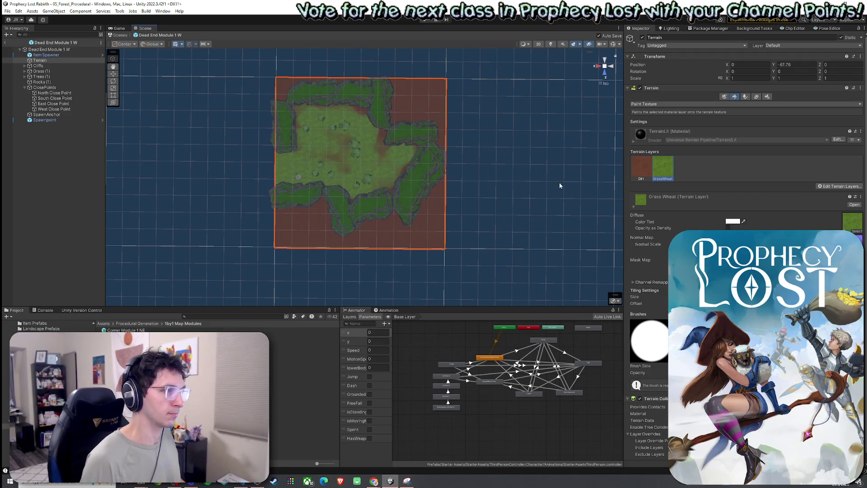
left_click(642, 168)
mouse_move(324, 99)
left_mouse_down()
mouse_move(280, 123)
mouse_move(351, 115)
mouse_move(286, 126)
left_mouse_up()
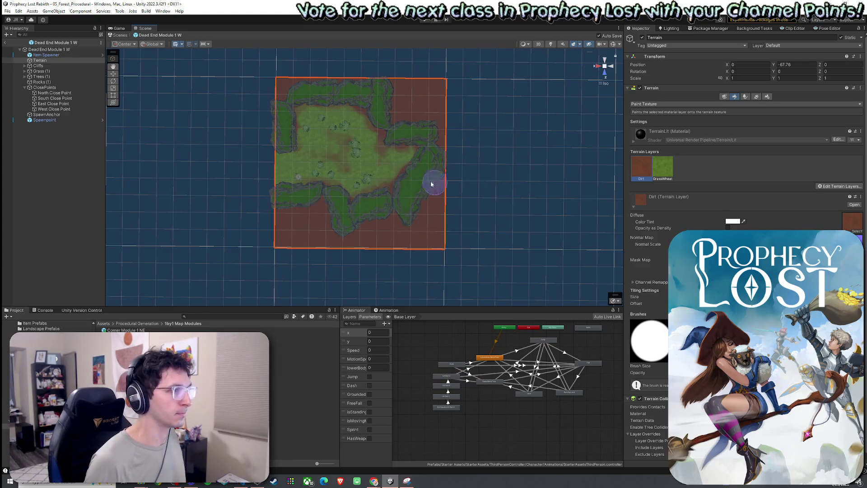
left_click(662, 165)
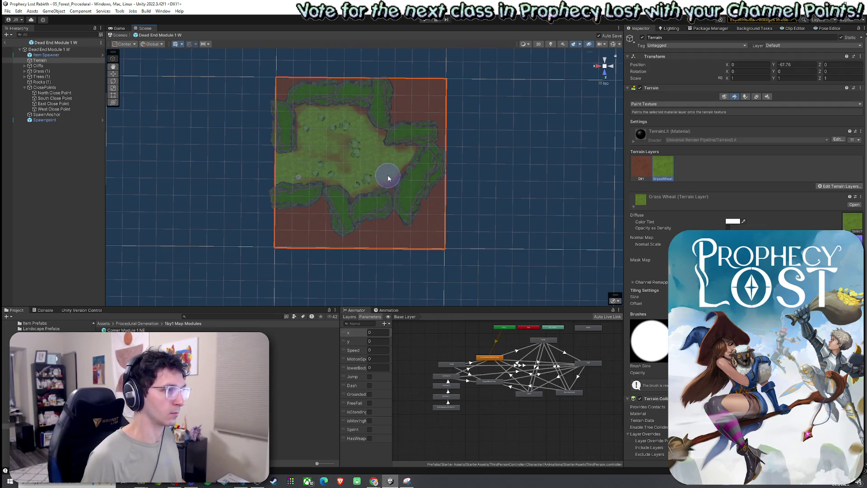
left_click(404, 153)
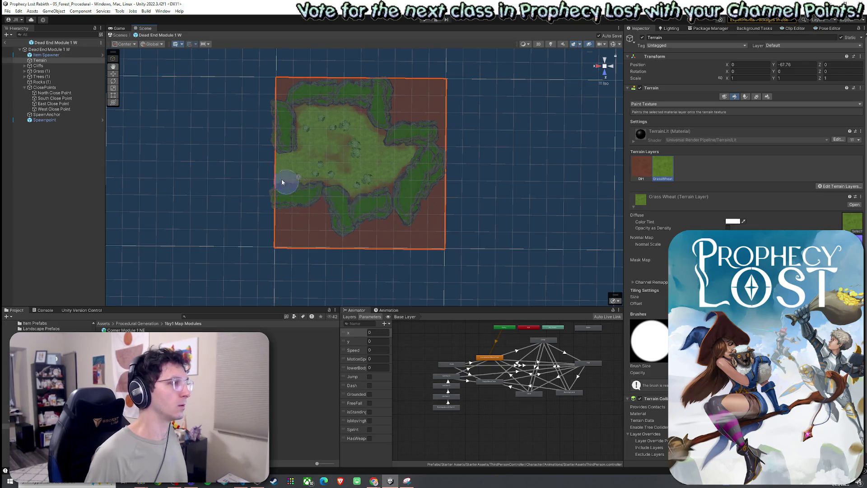
Select the module's Terrain object in the Hierarchy to rename it.
left_click(8, 11)
left_click(40, 60)
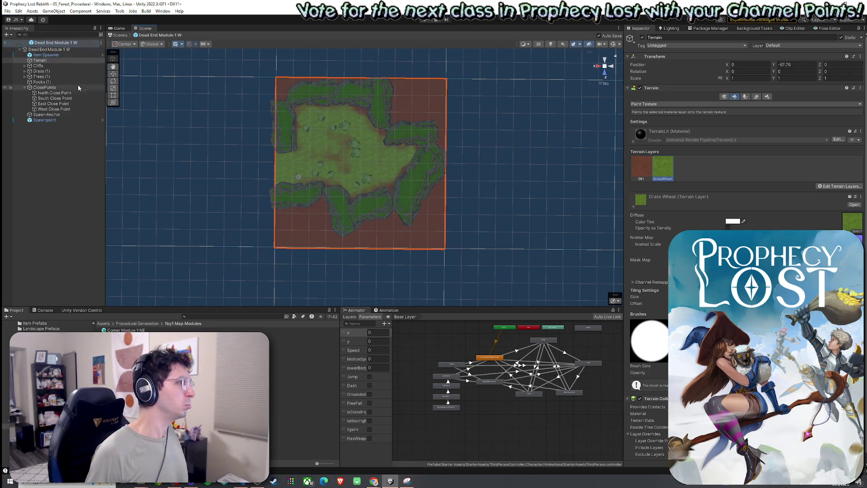
left_click(69, 60)
Name the terrain 'Terrain for Dead End Module 1 W'.
type("for Dead End")
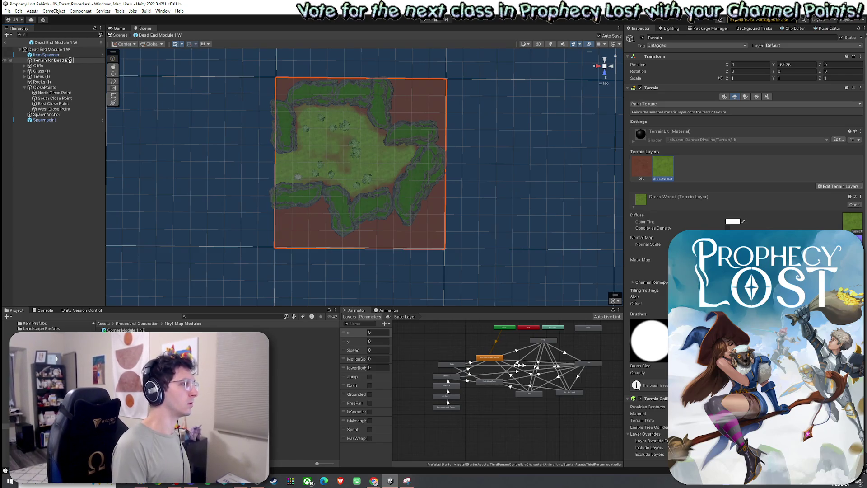
type("W")
key("Return")
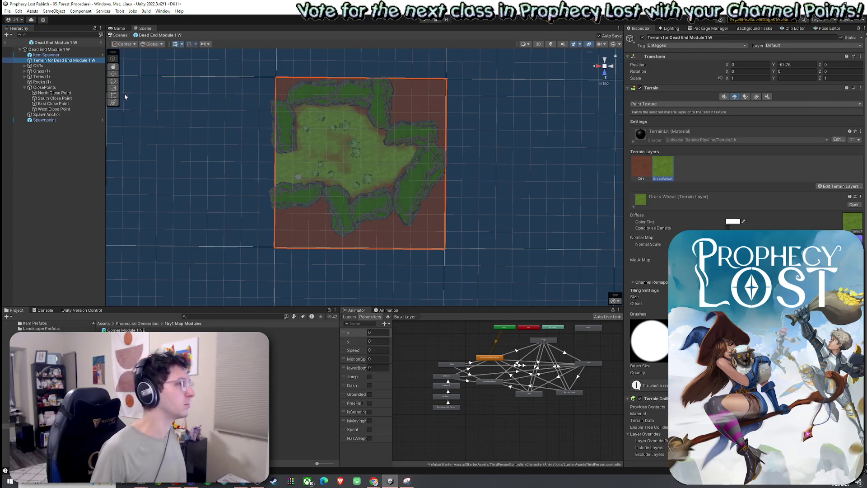
Browse to the 1by1 Map Modules folder and open the Straight Corridor Module 1 EW prefab.
left_click(157, 324)
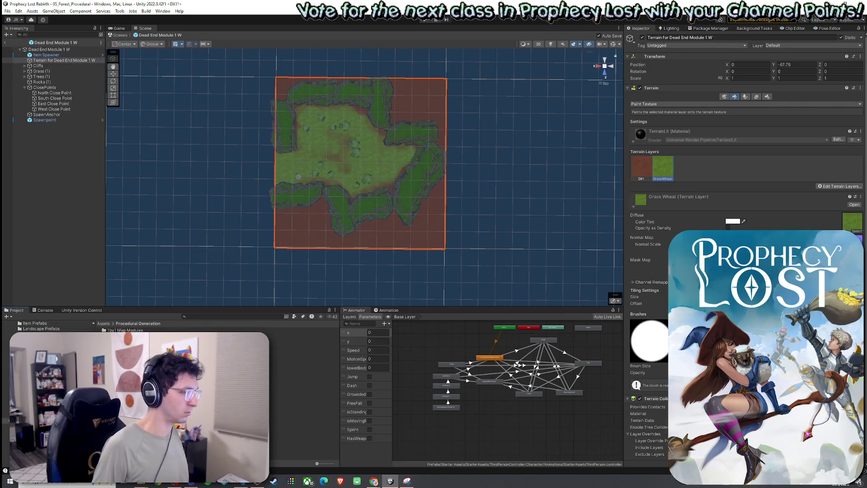
double_click(124, 336)
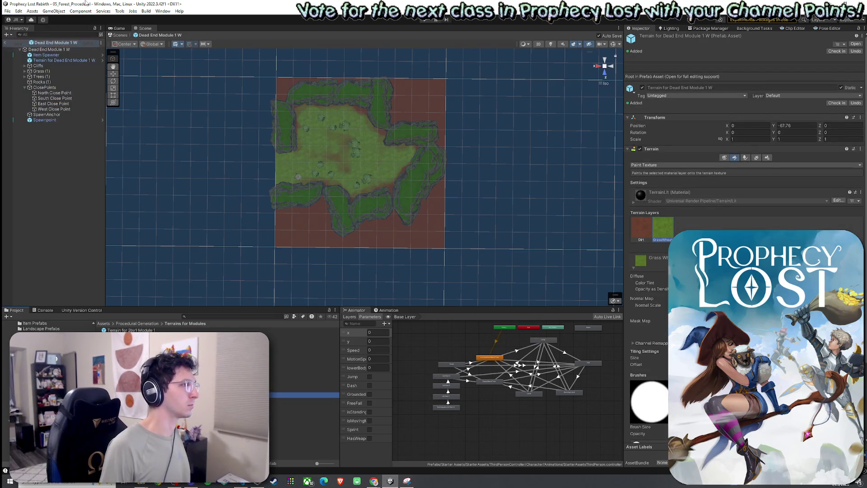
left_click(151, 324)
double_click(124, 330)
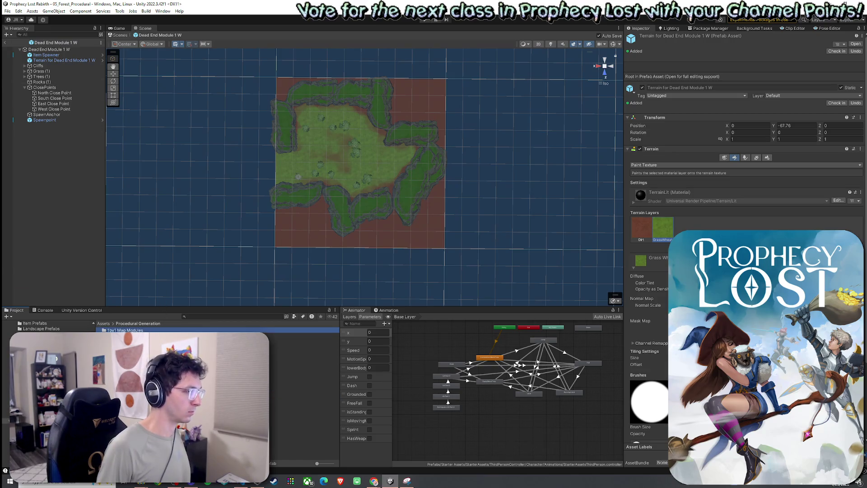
left_click(298, 390)
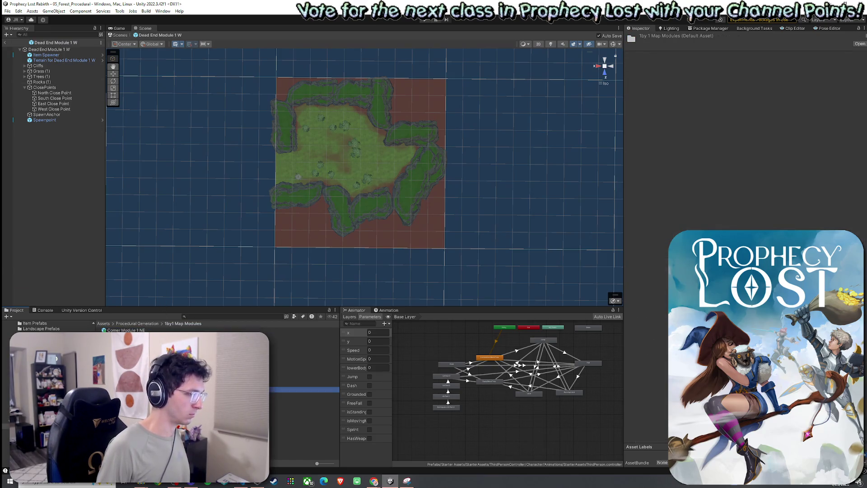
double_click(298, 396)
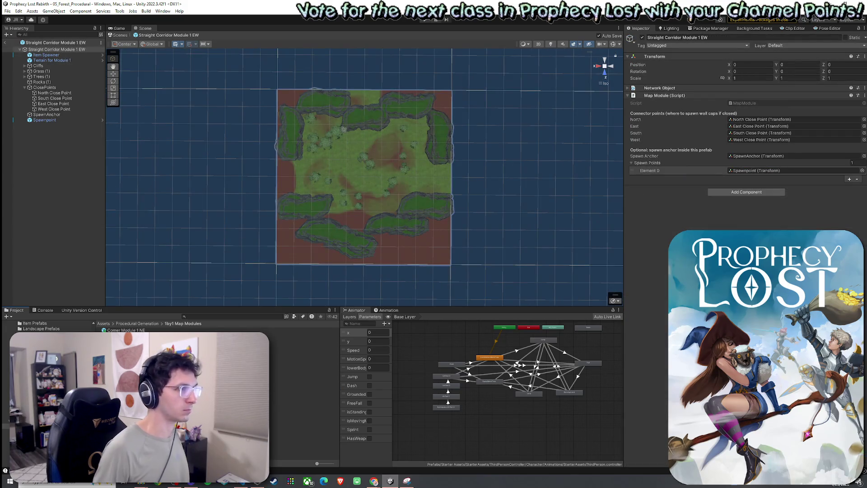
Create a new terrain in the corridor module and set its width to fit the module.
right_click(66, 60)
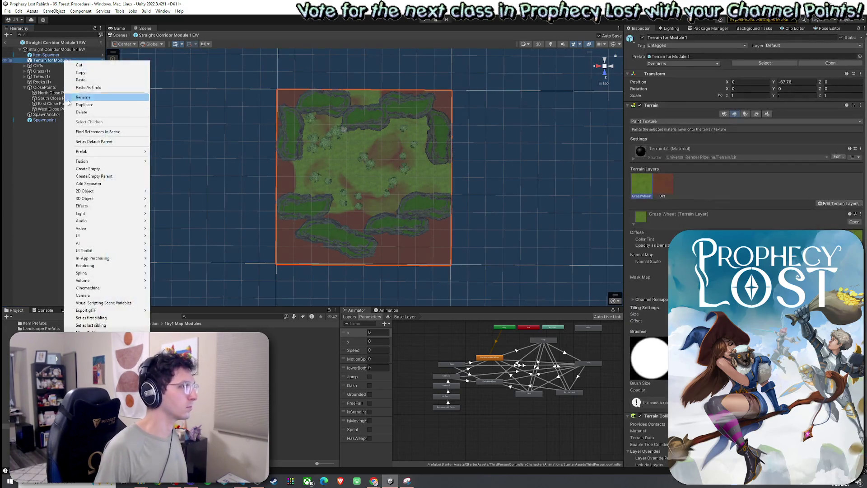
mouse_move(118, 200)
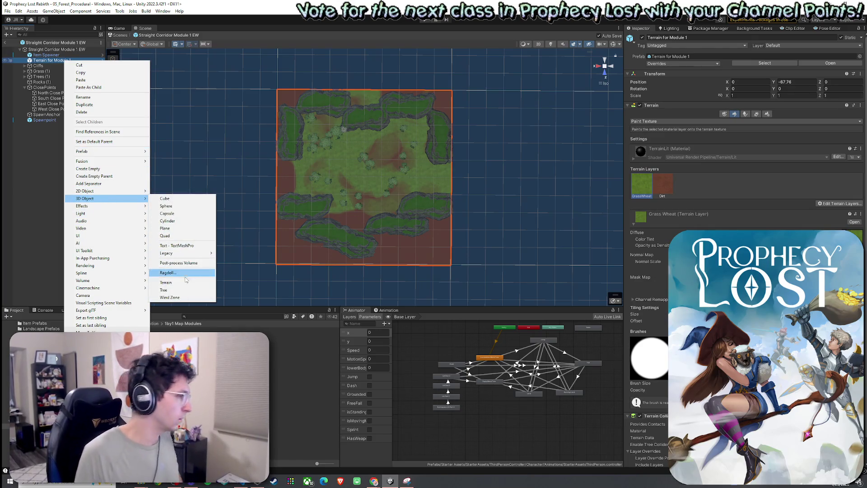
key("Escape")
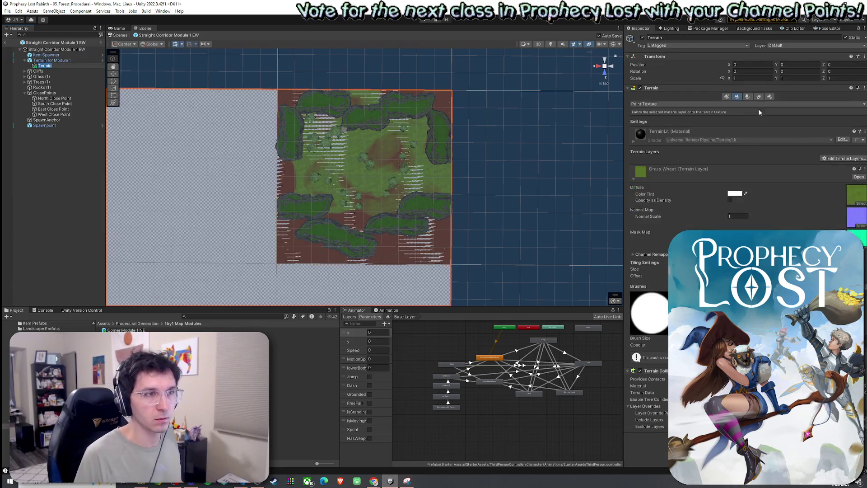
left_click(771, 98)
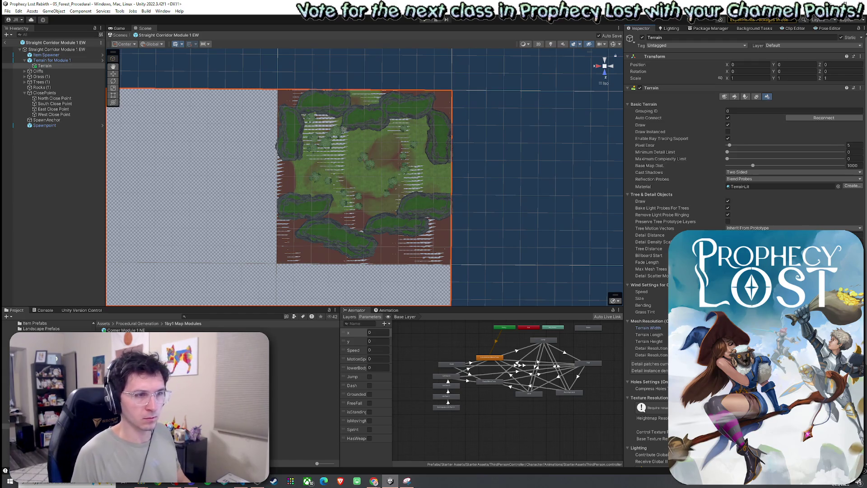
key("Tab")
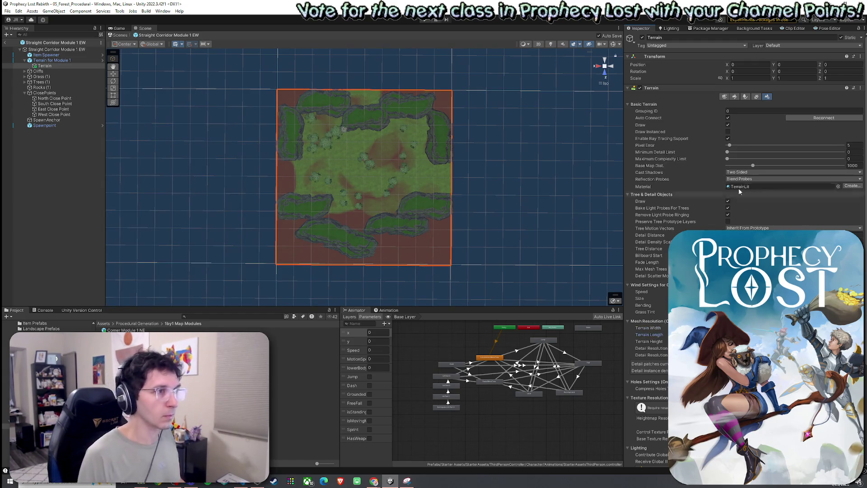
left_click(737, 98)
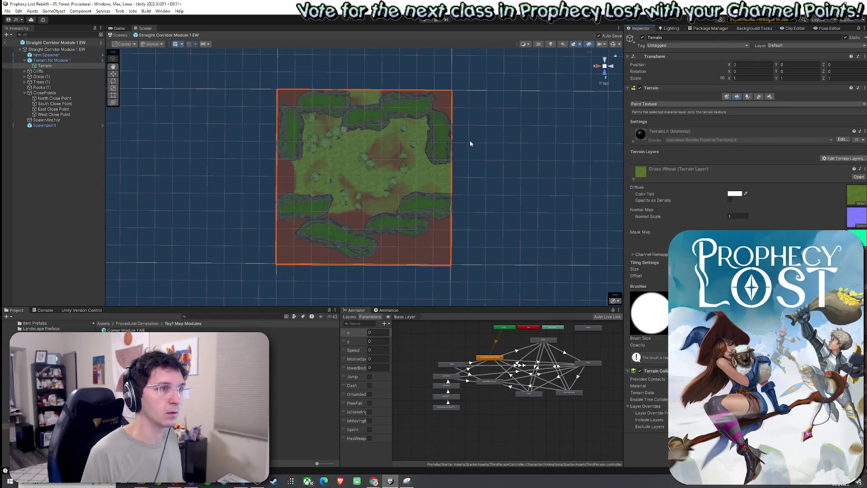
Unparent the new terrain, delete the old terrain object, and name it 'Terrain for Corridor Module 1 EW'.
left_click_drag(66, 59, 65, 59)
key("Delete")
left_click(59, 61)
key("F2")
type("Terrain fo")
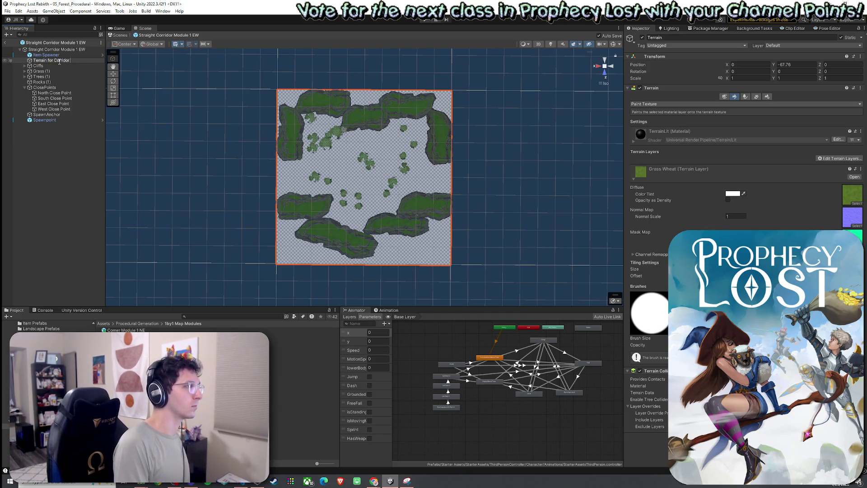
type(" EW")
key("Return")
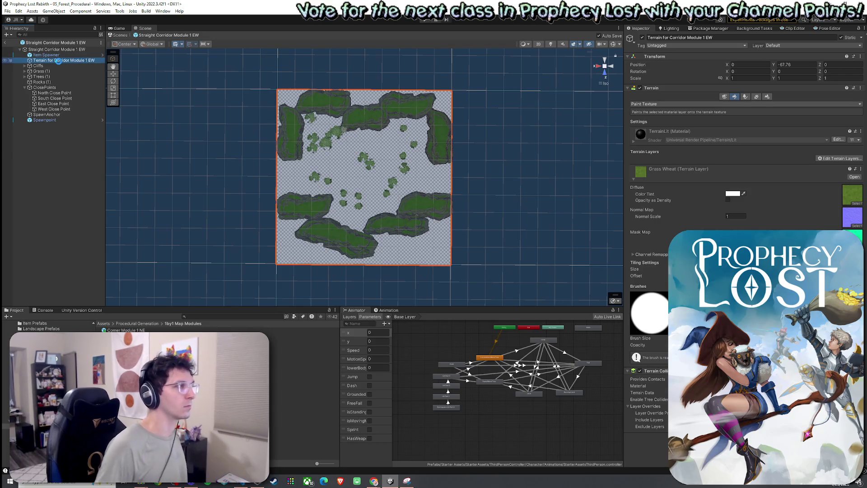
left_click(839, 158)
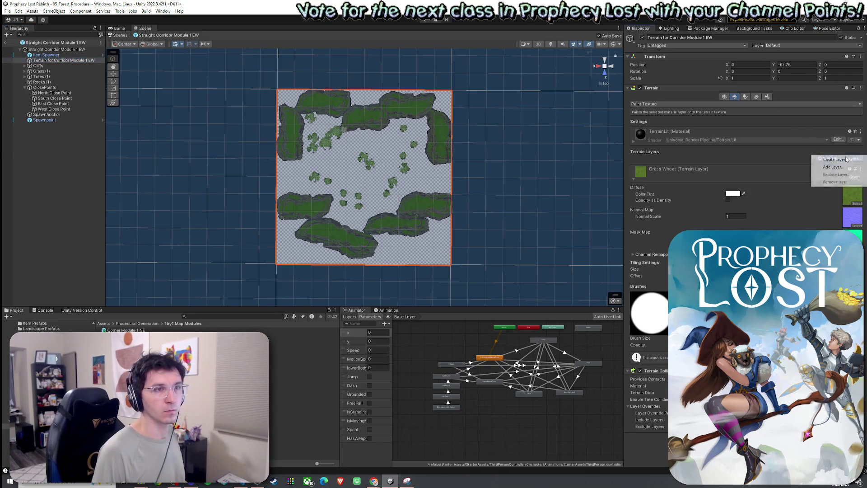
Give the corridor terrain Dirt and GrassWheat layers and paint grass over its upper left.
left_click(818, 173)
double_click(713, 182)
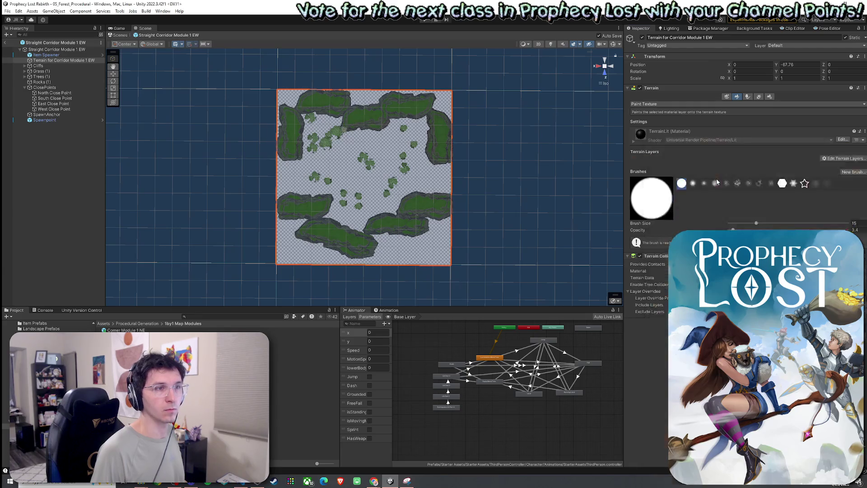
left_click(840, 182)
left_click(834, 195)
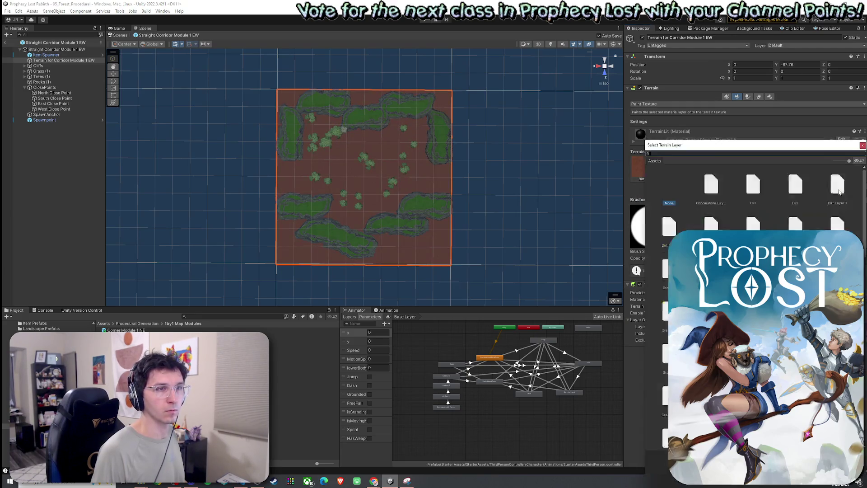
type("grassw")
double_click(718, 188)
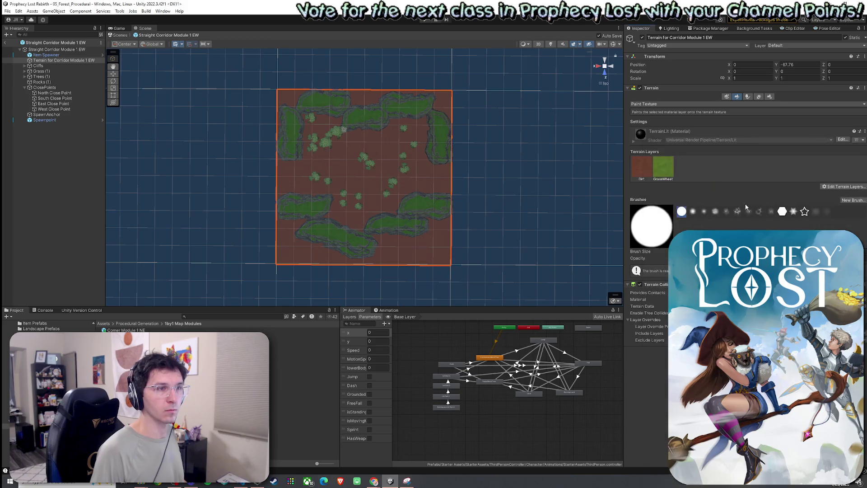
mouse_move(315, 150)
left_mouse_down()
mouse_move(305, 174)
mouse_move(277, 184)
mouse_move(289, 188)
left_mouse_up()
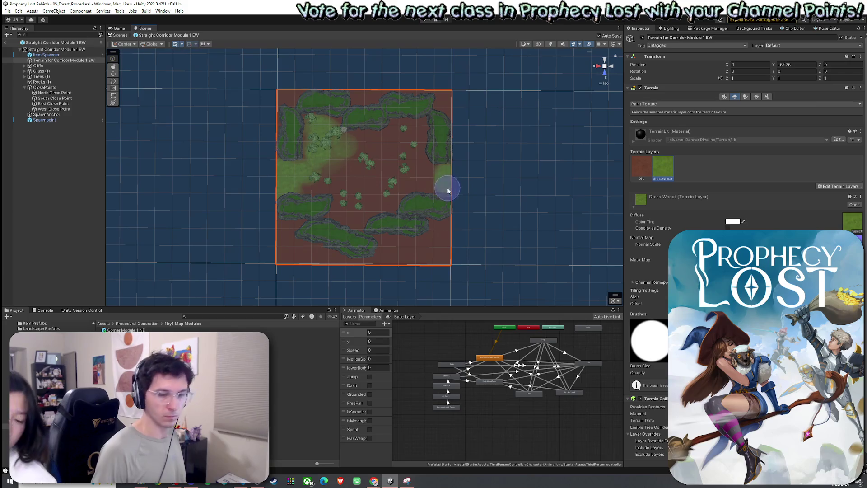
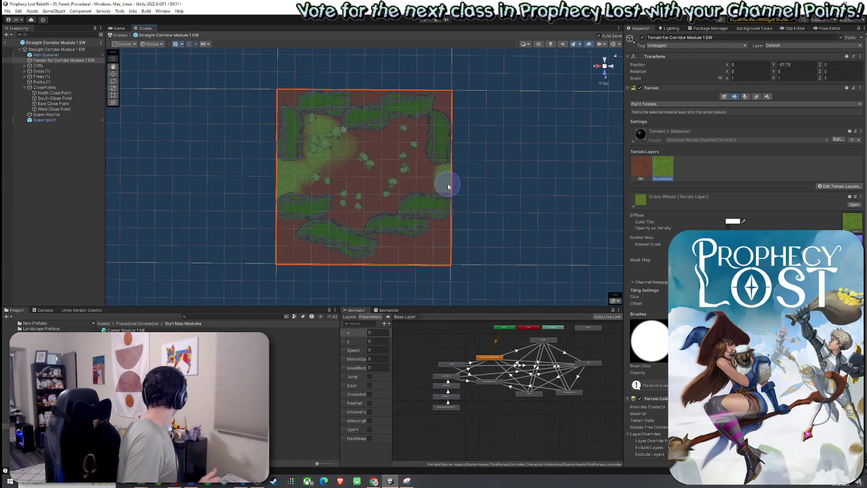
Turn most of the corridor terrain interior to grass and browse to the Terrains for Modules folder.
key("ctrl+z")
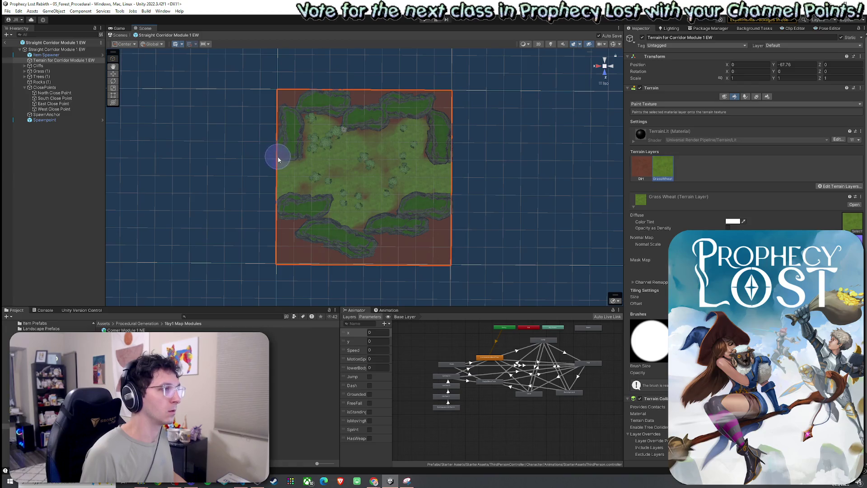
left_click(8, 11)
left_click(8, 12)
left_click(138, 323)
double_click(126, 357)
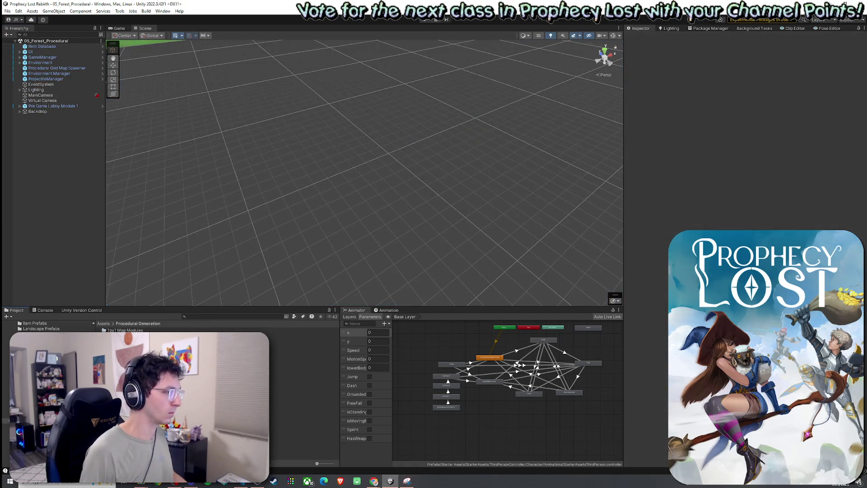
Open the Straight Corridor Module 1 NS prefab and add a new terrain sized to the module.
double_click(298, 401)
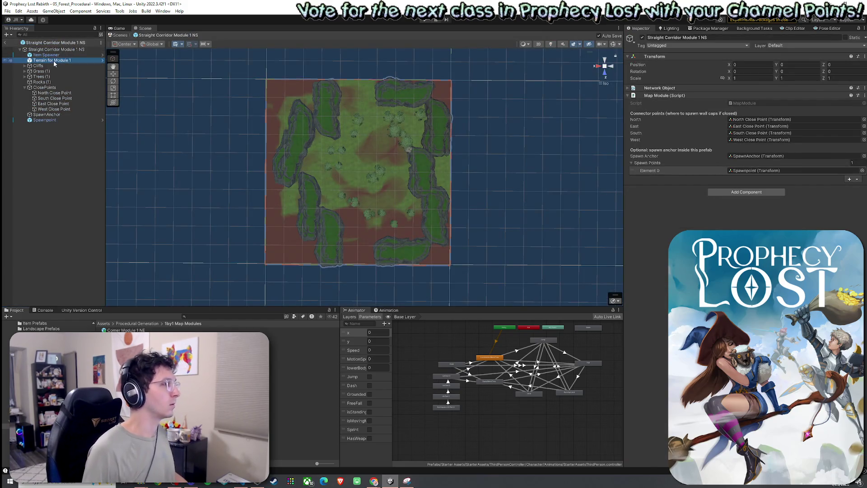
right_click(54, 60)
mouse_move(84, 200)
left_click(172, 283)
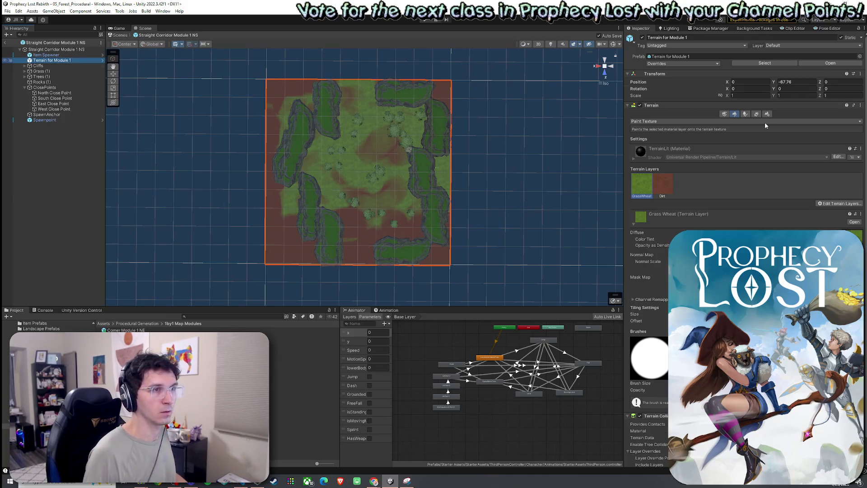
left_click(763, 221)
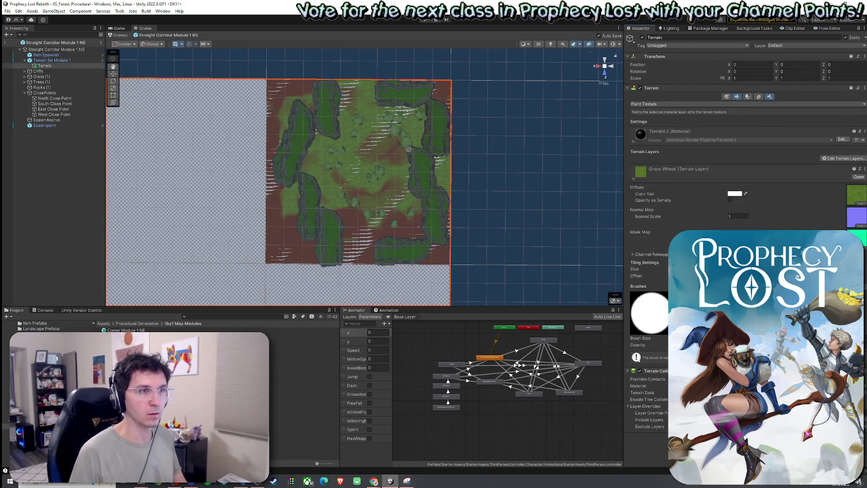
left_click(770, 96)
key("Tab")
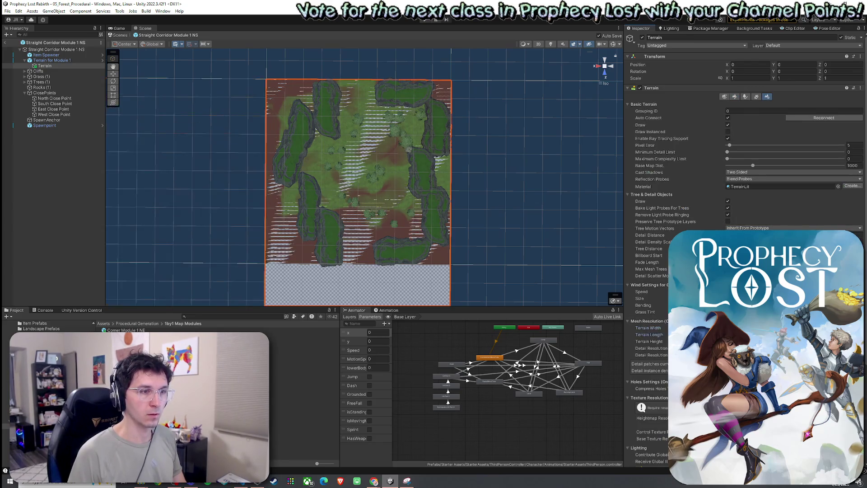
left_click(735, 96)
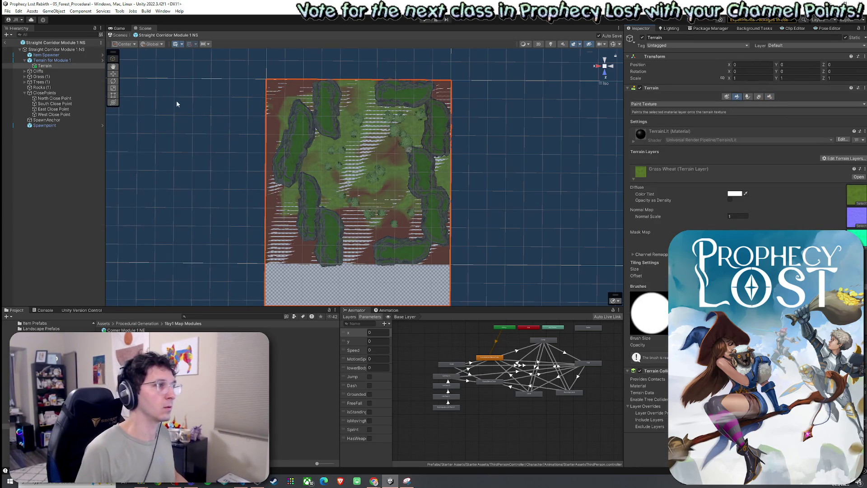
left_click(770, 96)
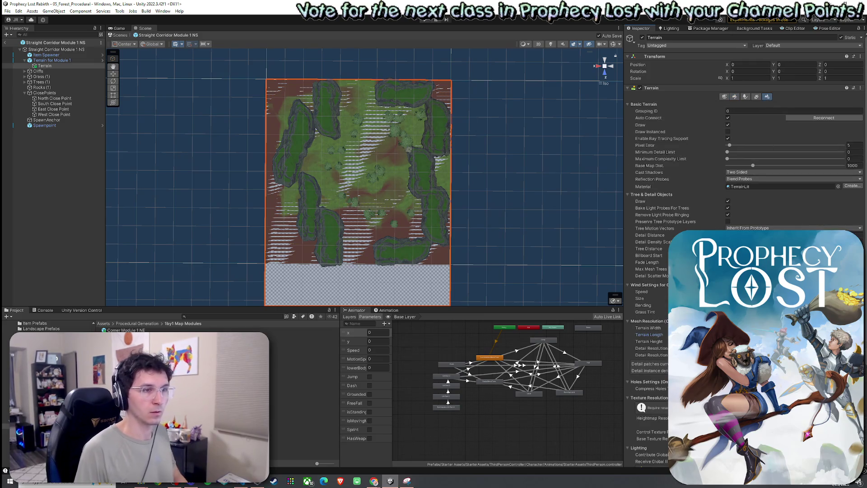
Unparent the new terrain, delete Terrain for Module 1, and rename it Terrain for Corridor Module 1 NS.
left_click_drag(57, 66, 59, 61)
left_click(64, 66)
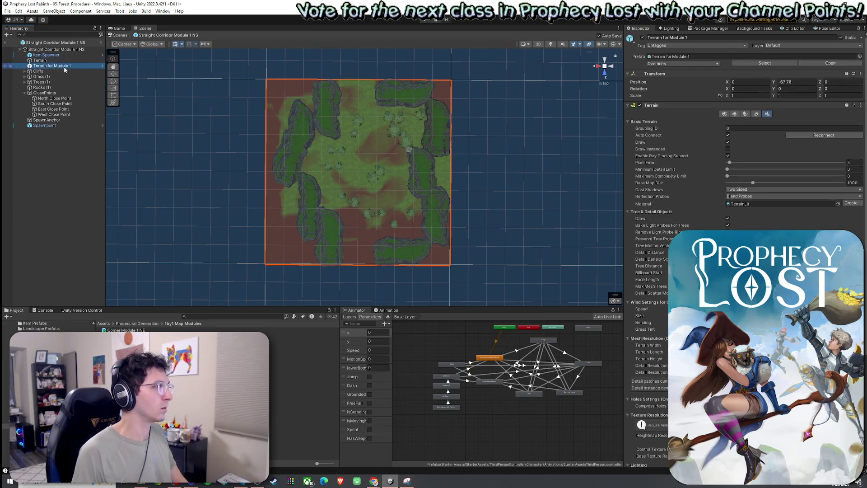
key("Delete")
left_click(60, 60)
key("F2")
type("for Corridor Module 1 NS")
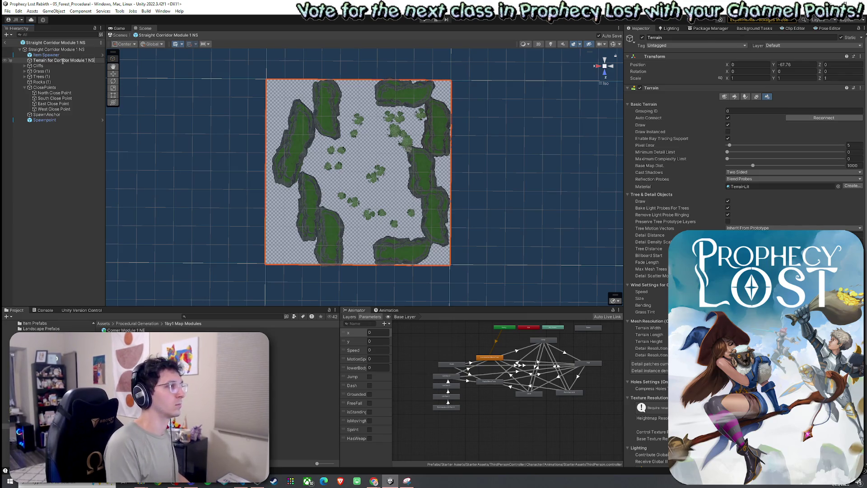
key("Return")
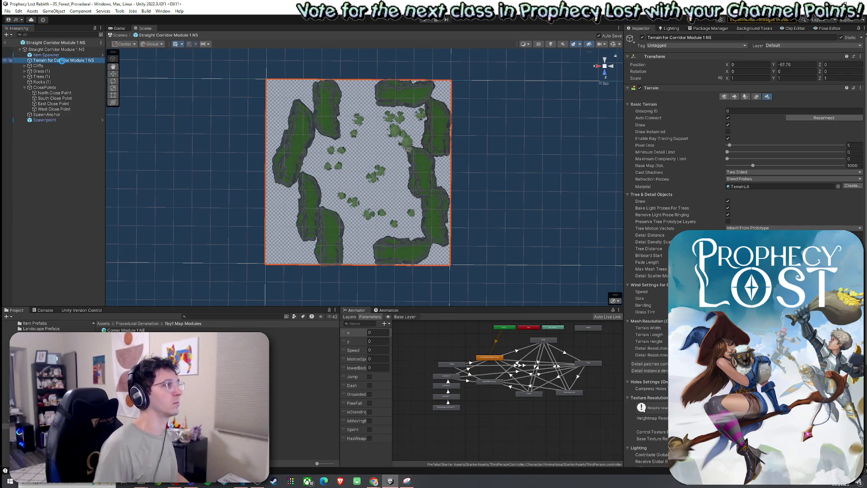
left_click(737, 97)
Add the Dirt and GrassWheat terrain layers to the NS corridor terrain.
left_click(836, 158)
left_click(833, 167)
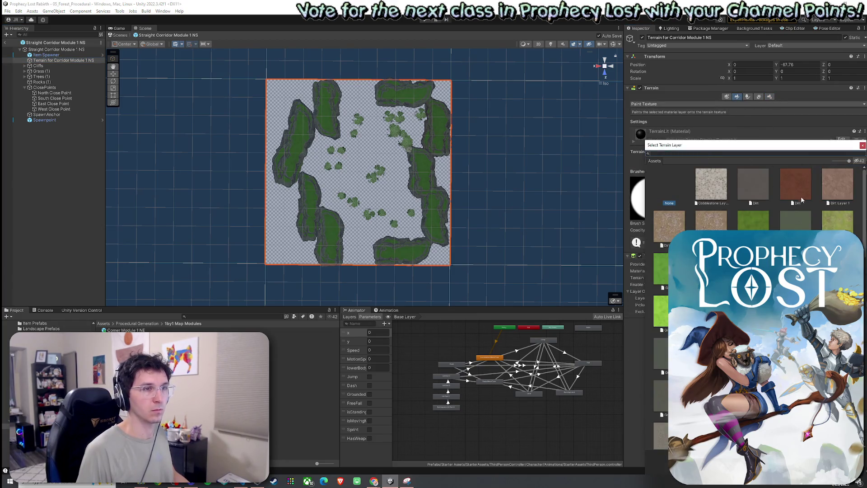
double_click(802, 197)
left_click(836, 186)
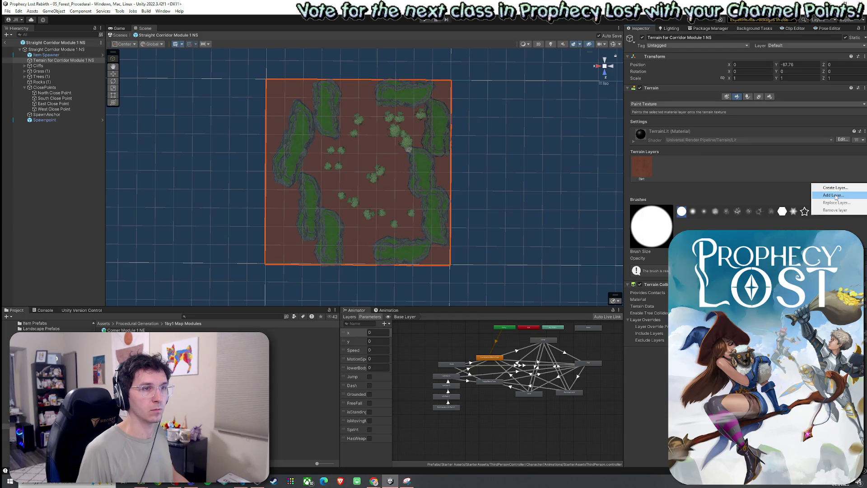
left_click(834, 195)
type("s")
double_click(711, 185)
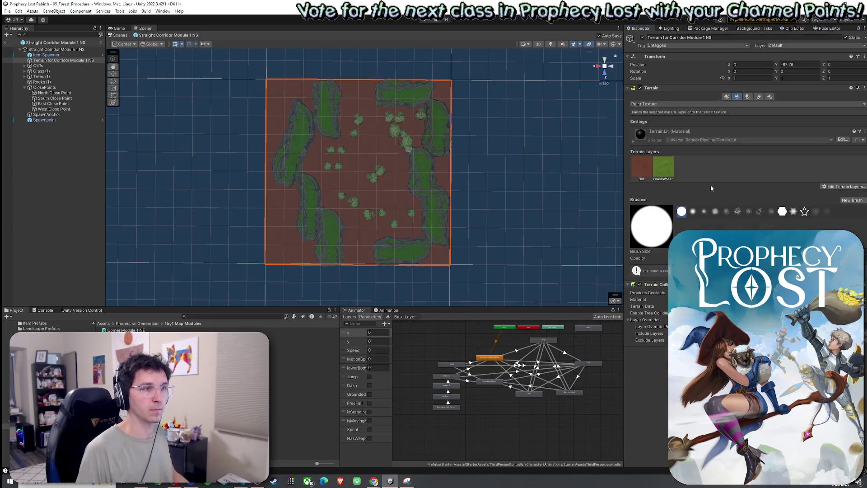
Paint a broad grass strip down the terrain, with dirt along the right cliffs and bottom edge.
mouse_move(372, 106)
left_mouse_down()
mouse_move(347, 85)
mouse_move(356, 138)
mouse_move(323, 155)
left_mouse_up()
mouse_move(340, 200)
left_mouse_down()
mouse_move(374, 262)
mouse_move(407, 204)
mouse_move(381, 200)
mouse_move(402, 170)
mouse_move(413, 118)
mouse_move(360, 137)
mouse_move(353, 117)
left_mouse_up()
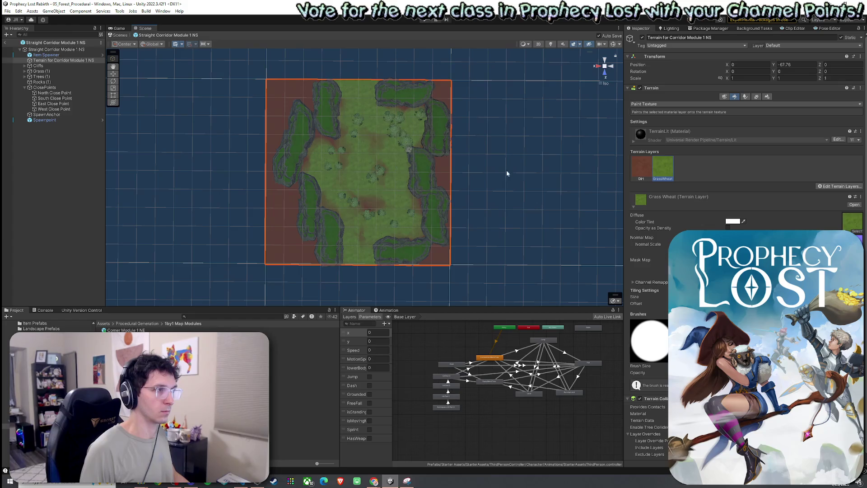
left_click(637, 172)
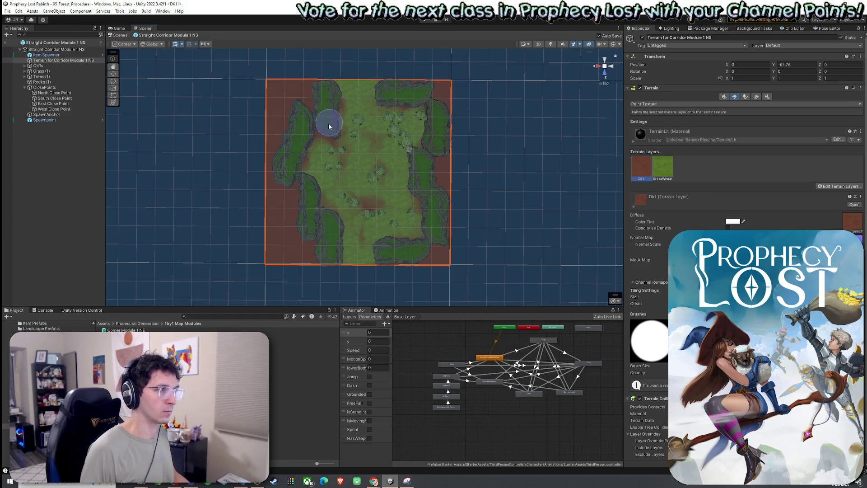
mouse_move(328, 106)
left_mouse_down()
mouse_move(434, 131)
mouse_move(412, 205)
mouse_move(389, 244)
mouse_move(355, 254)
left_mouse_up()
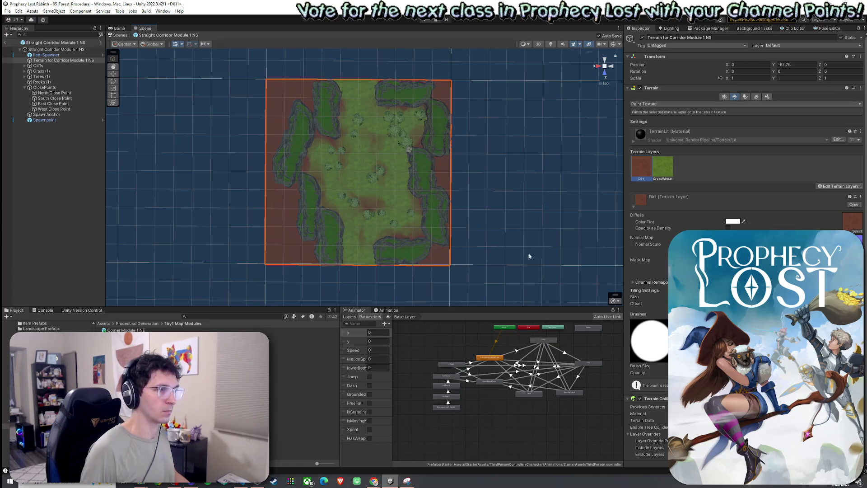
left_click(663, 170)
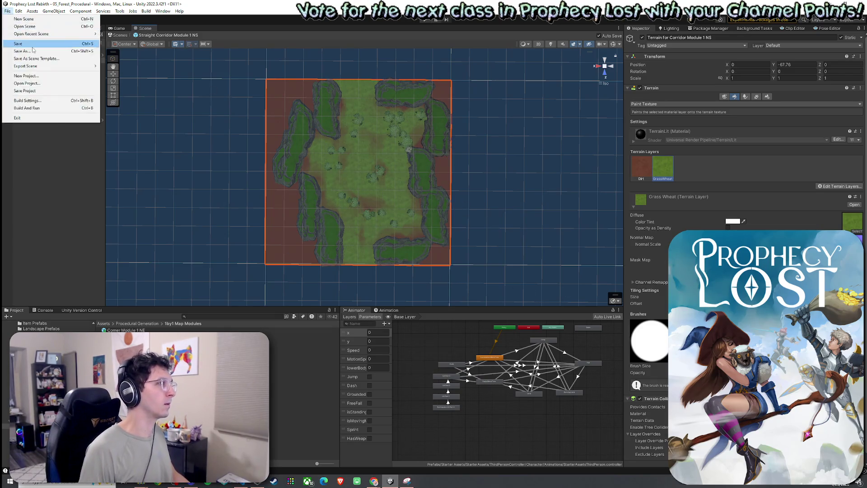
left_click(641, 167)
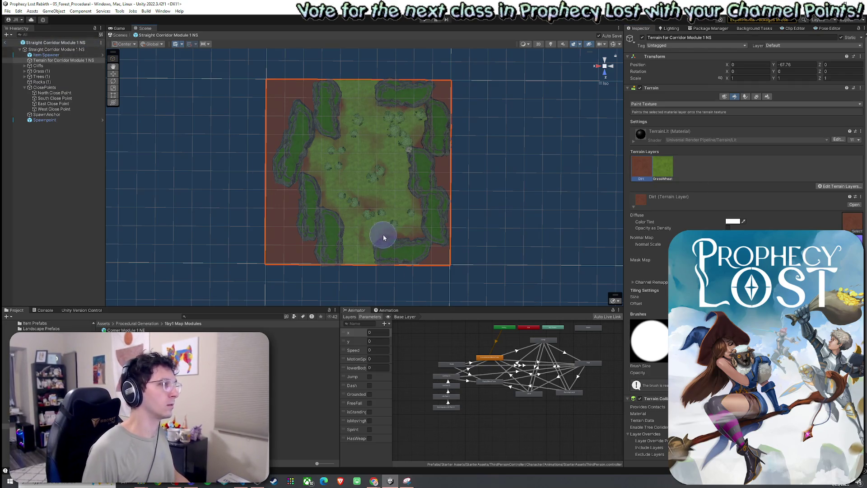
Browse the Project panel through Terrains for Modules to the 1by1 Map Modules folder.
left_click(19, 11)
left_click(79, 85)
left_click(138, 323)
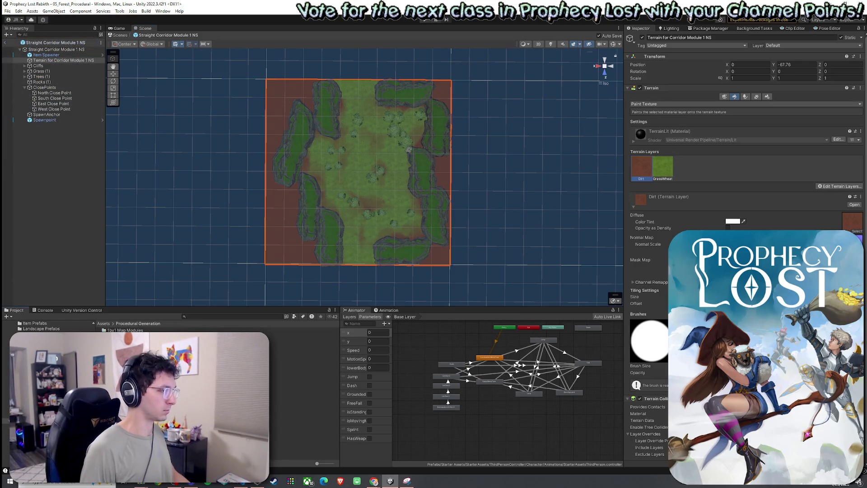
double_click(124, 352)
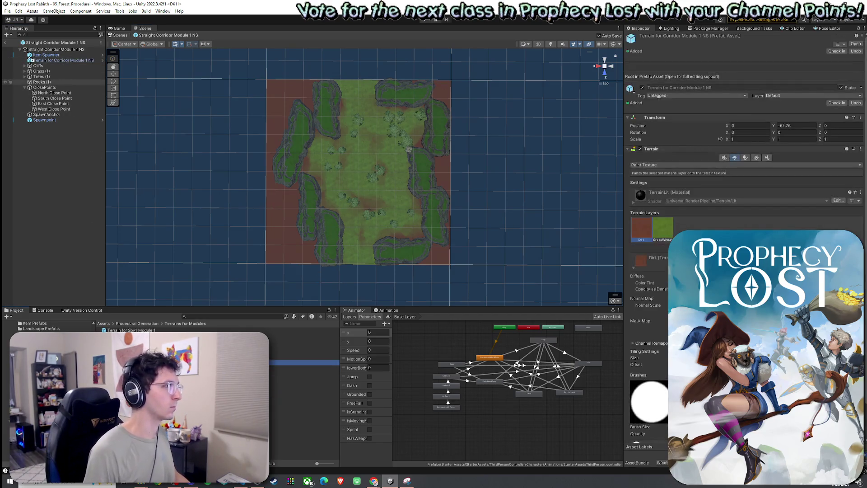
left_click(49, 362)
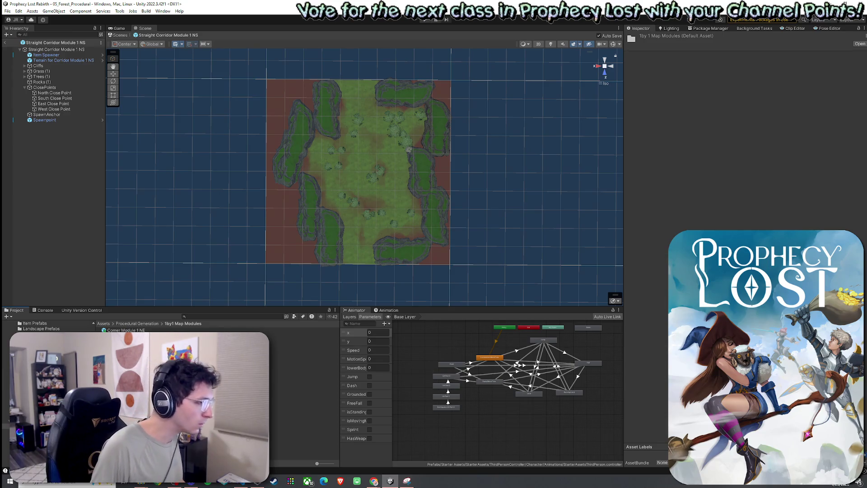
Create a new terrain under Terrain for Module 1 and set its width and length to fit the module.
right_click(65, 55)
mouse_move(101, 193)
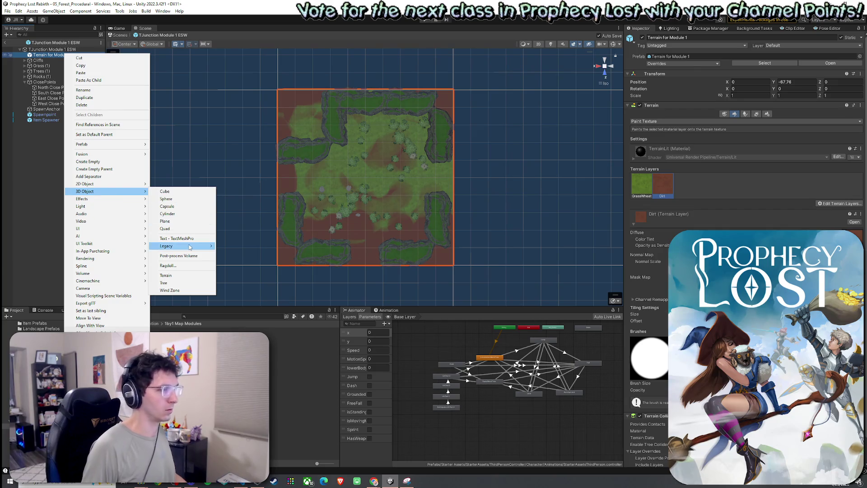
mouse_move(189, 247)
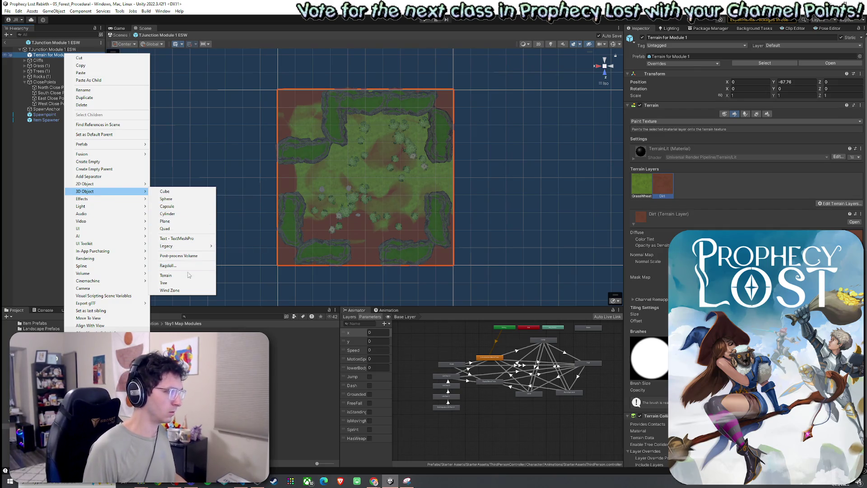
left_click(169, 275)
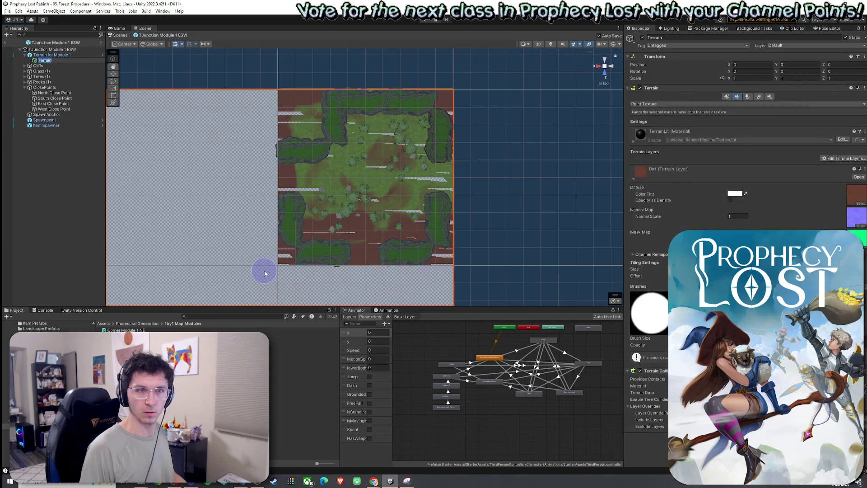
left_click(767, 96)
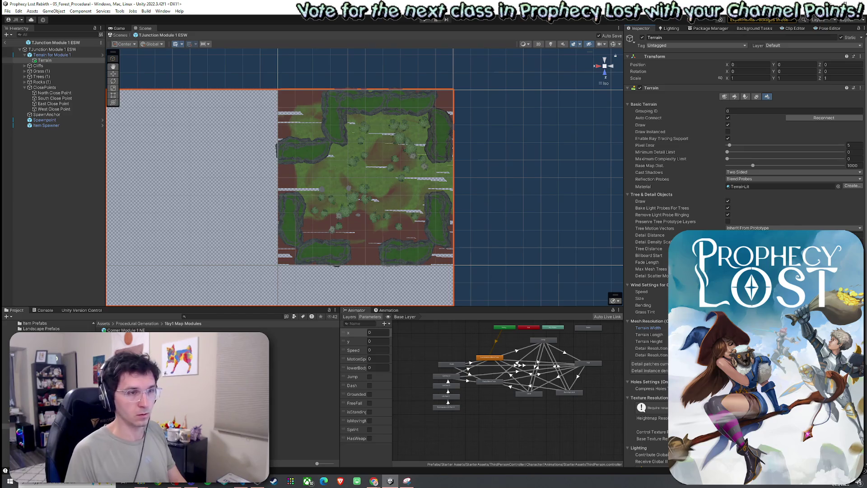
key("Return")
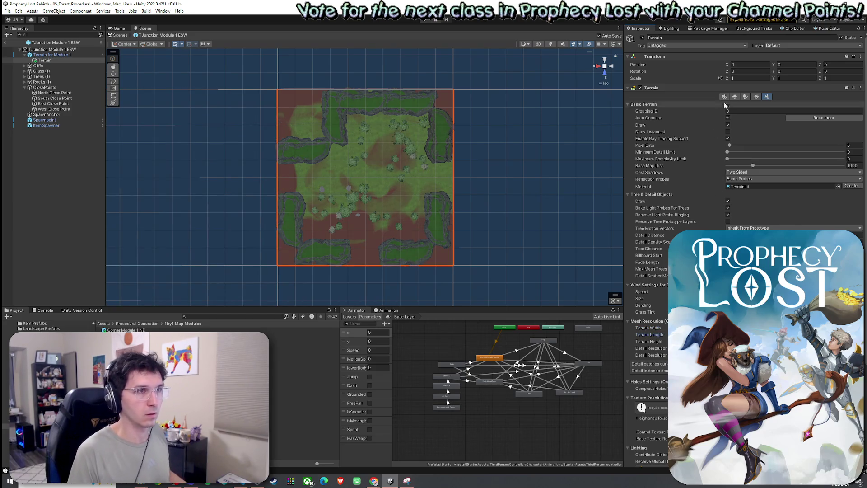
left_click(735, 96)
Unparent the new terrain, delete the old shared one, and rename it Terrain for TJunction Module 1 ESW.
left_click_drag(45, 60, 51, 53)
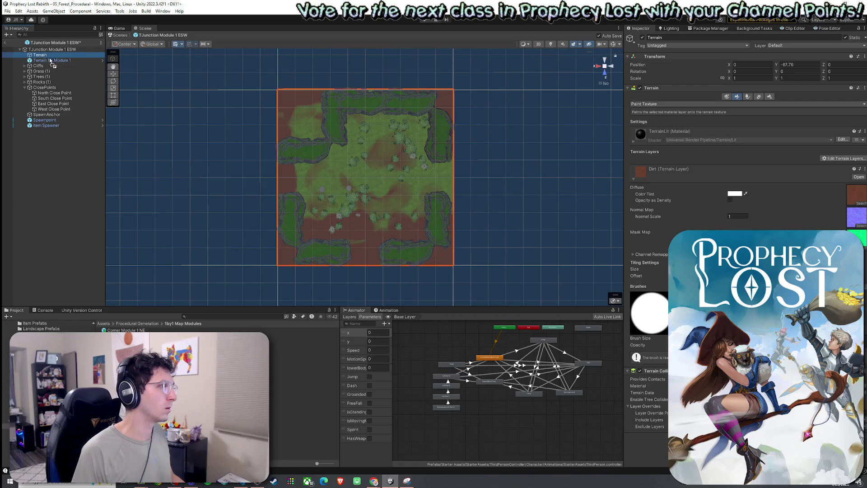
left_click(53, 61)
key("Delete")
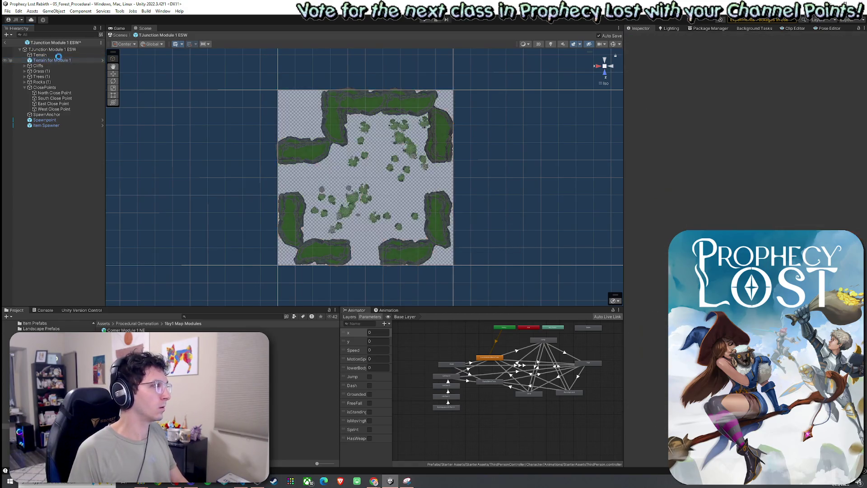
left_click(57, 55)
left_click(58, 55)
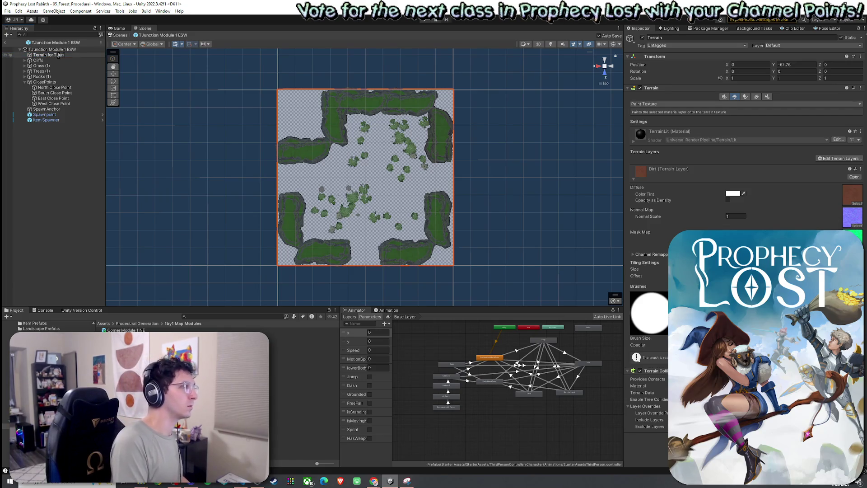
type("ction Modu")
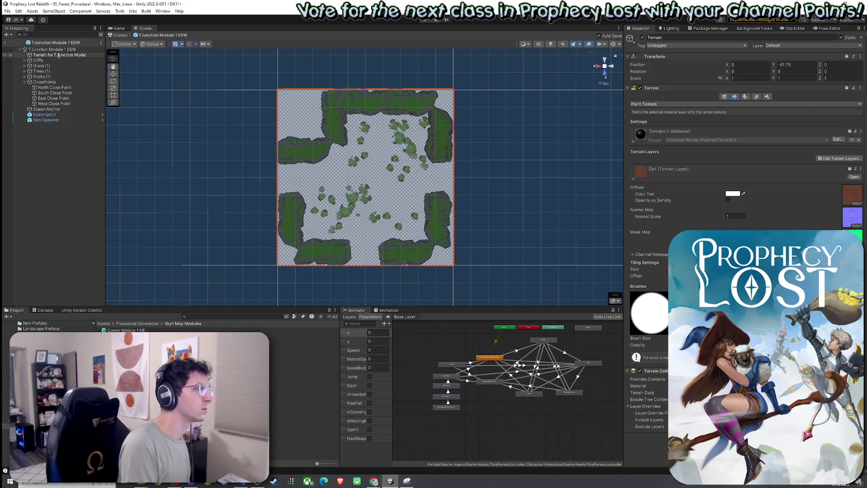
type("le 1 ESW")
key("Return")
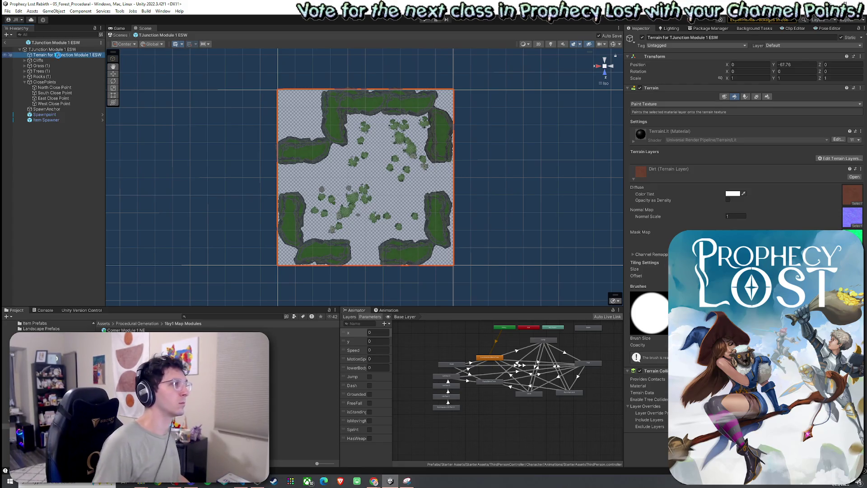
left_click(832, 160)
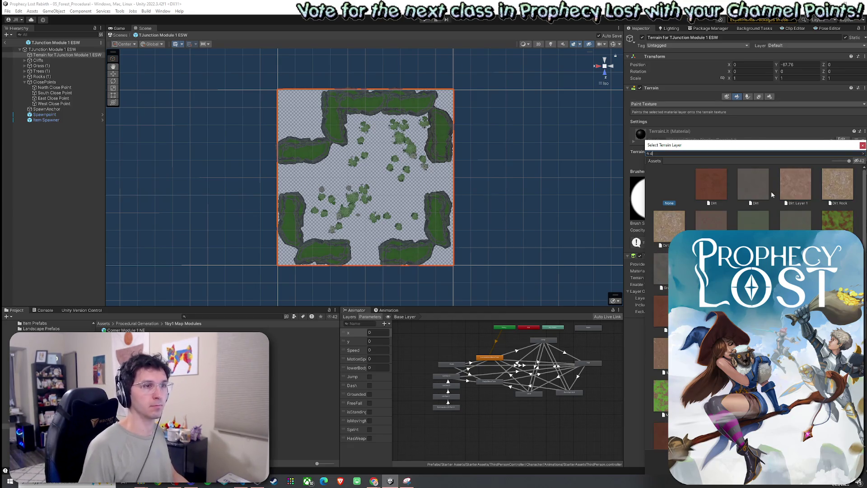
Add Dirt and then GrassWheat as layers on the ESW terrain.
double_click(838, 184)
left_click(834, 181)
left_click(835, 196)
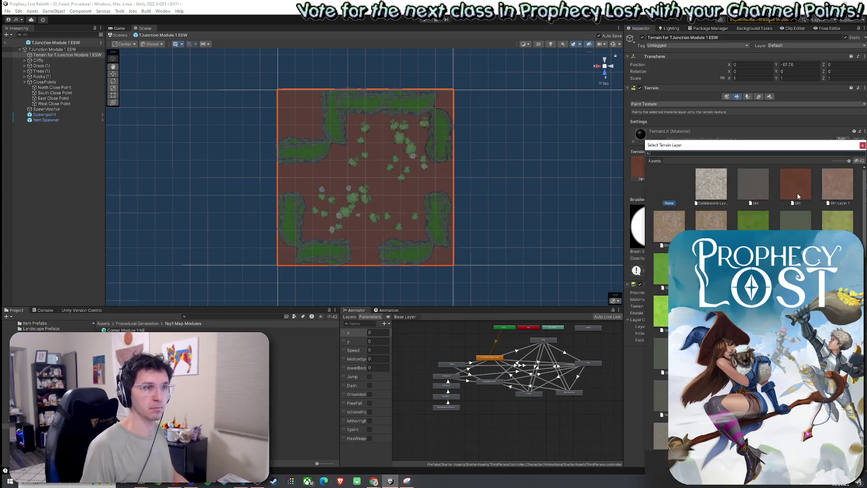
double_click(700, 187)
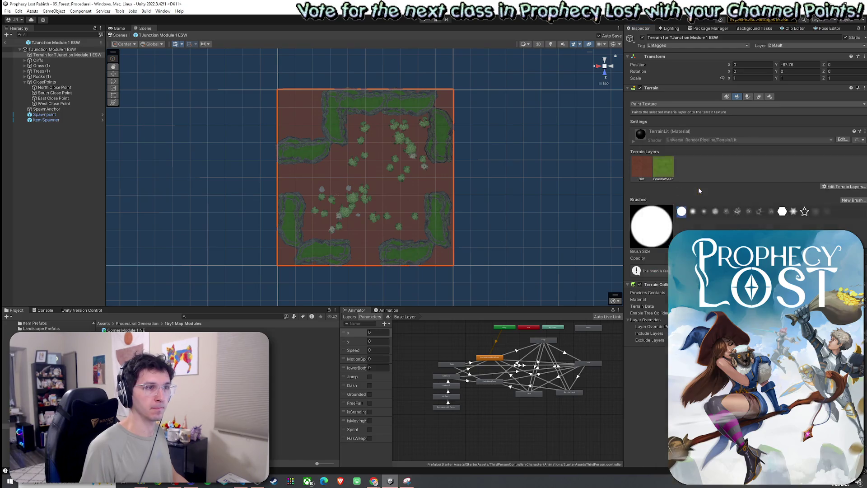
Paint a grass cross through the terrain centre and restore dirt in the upper-left corner.
left_click(673, 172)
left_click_drag(357, 118, 356, 198)
mouse_move(362, 258)
left_mouse_down()
mouse_move(383, 185)
mouse_move(407, 159)
mouse_move(449, 185)
mouse_move(426, 150)
mouse_move(366, 132)
mouse_move(408, 225)
mouse_move(326, 213)
mouse_move(278, 173)
mouse_move(315, 240)
left_mouse_up()
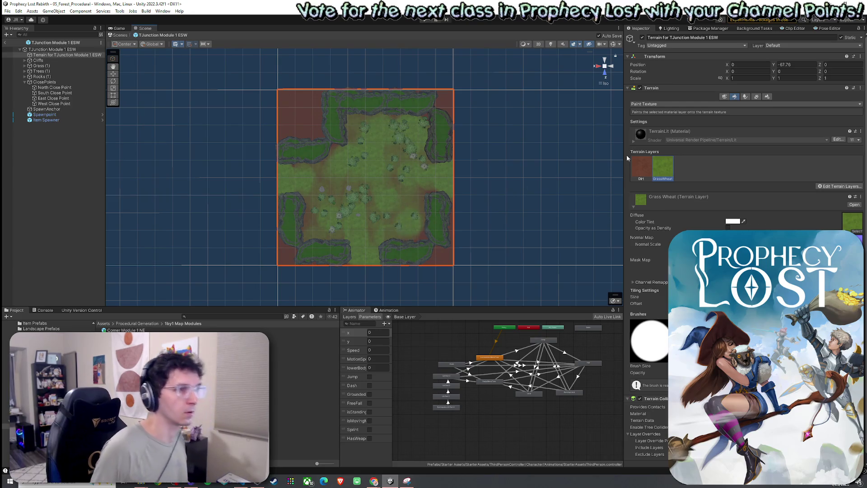
left_click(640, 167)
mouse_move(345, 115)
left_mouse_down()
mouse_move(331, 145)
mouse_move(330, 130)
left_mouse_up()
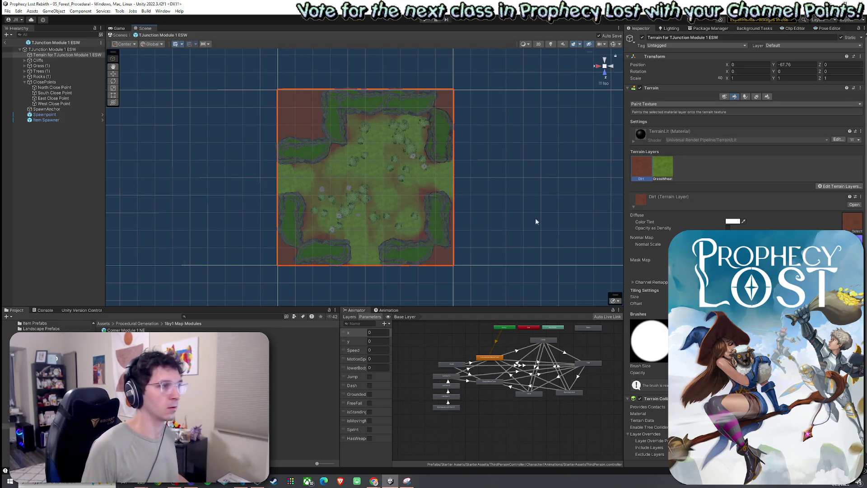
left_click(663, 168)
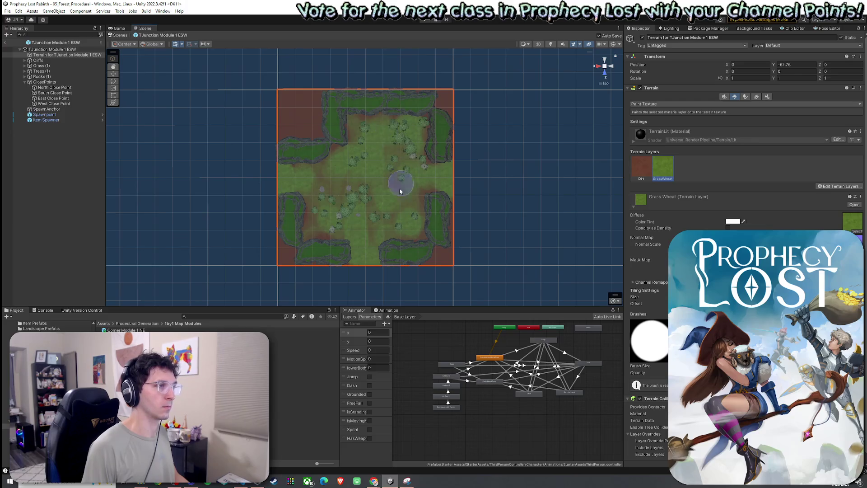
Navigate to the 1by1 Map Modules folder and select the next module prefab.
left_click(8, 11)
key("Escape")
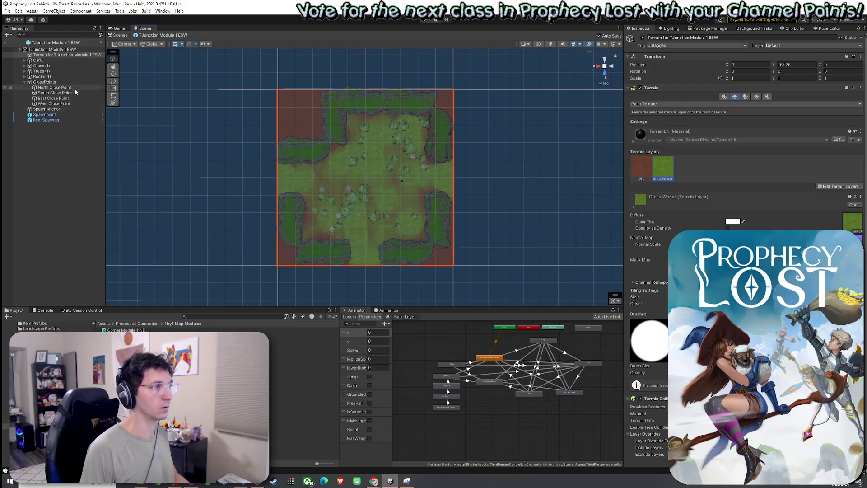
left_click(54, 357)
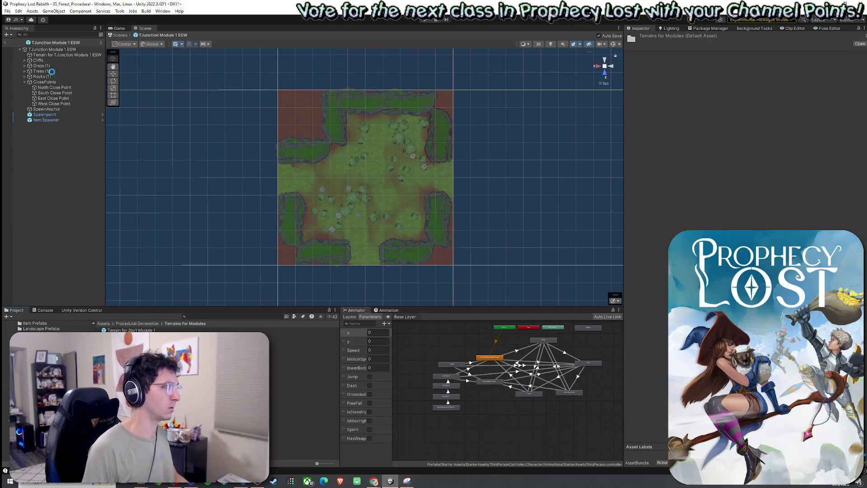
left_click(137, 324)
double_click(131, 367)
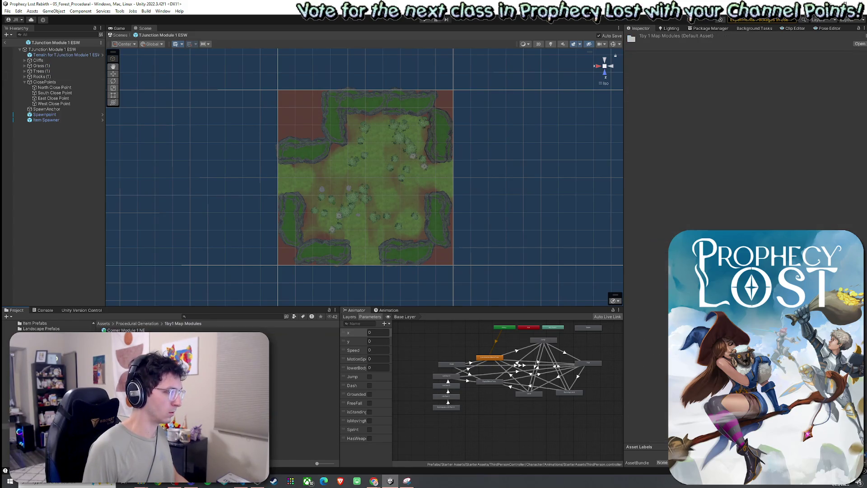
left_click(294, 412)
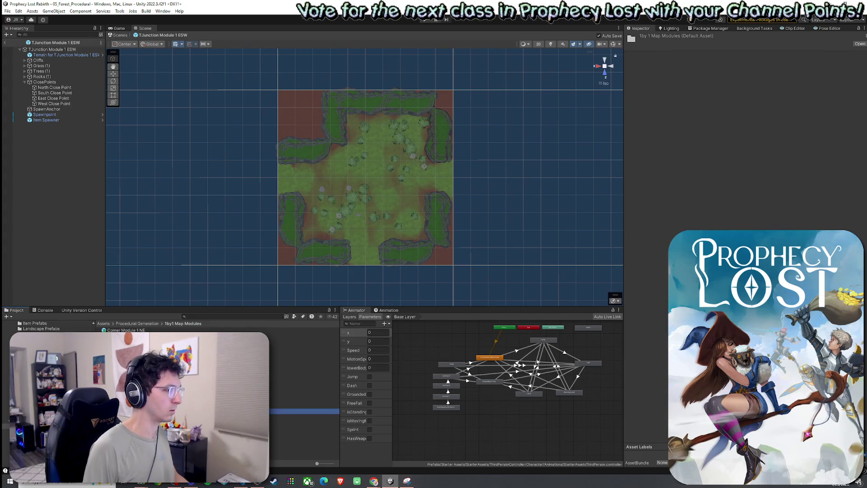
Open the TJunction Module 1 NES prefab and add a new terrain named Terrain for TJunction Module 1 NES.
double_click(293, 412)
right_click(57, 55)
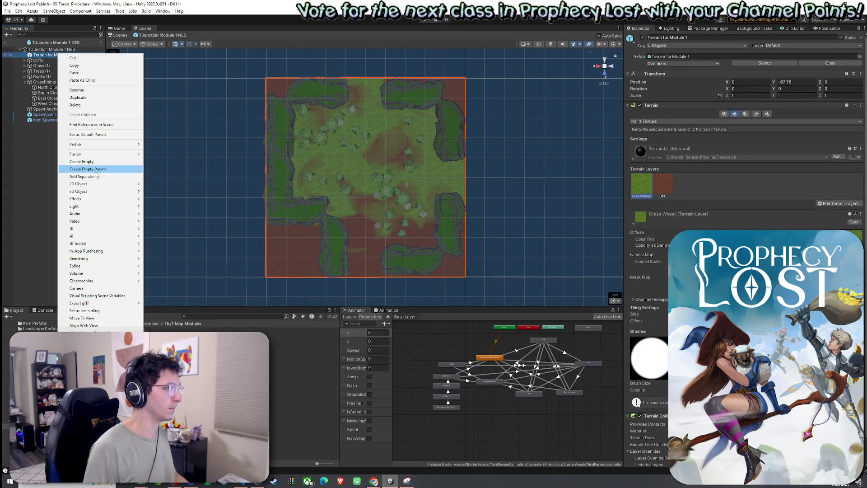
mouse_move(113, 191)
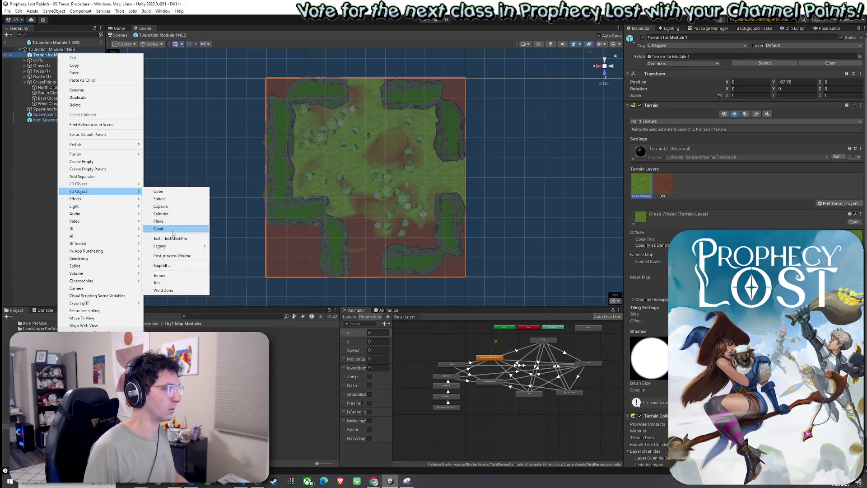
left_click(159, 276)
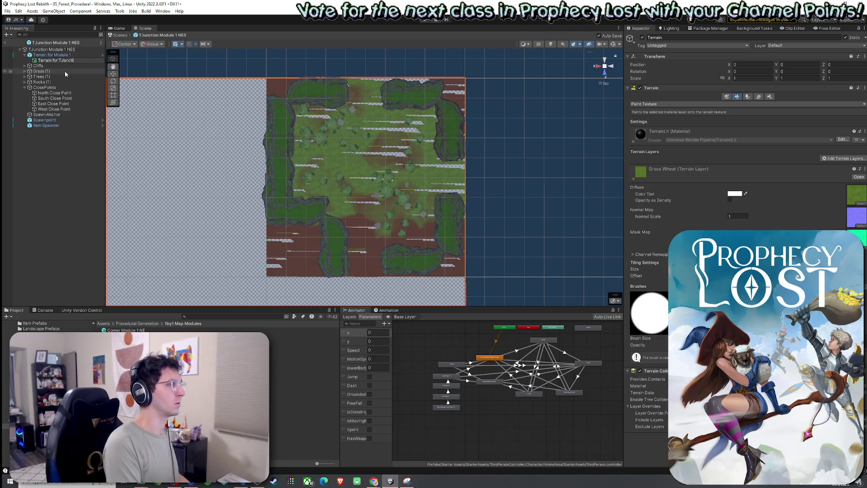
type("Terrain for TJunction Modu")
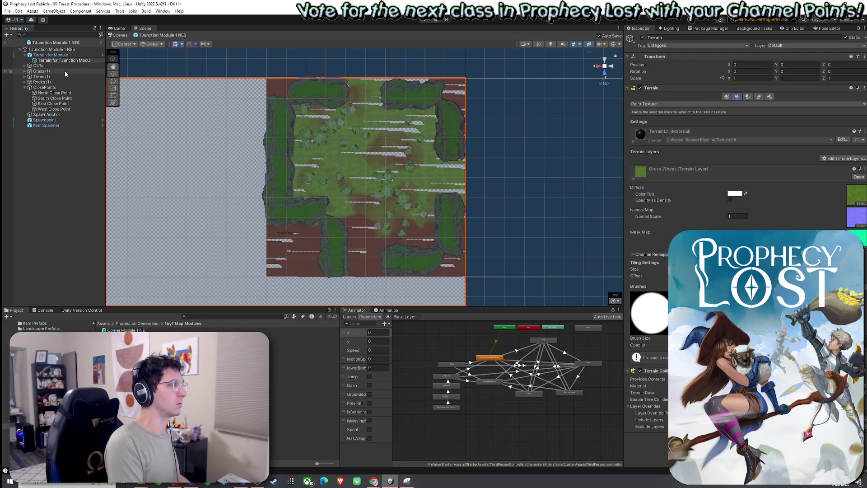
type("le 1 NEWS")
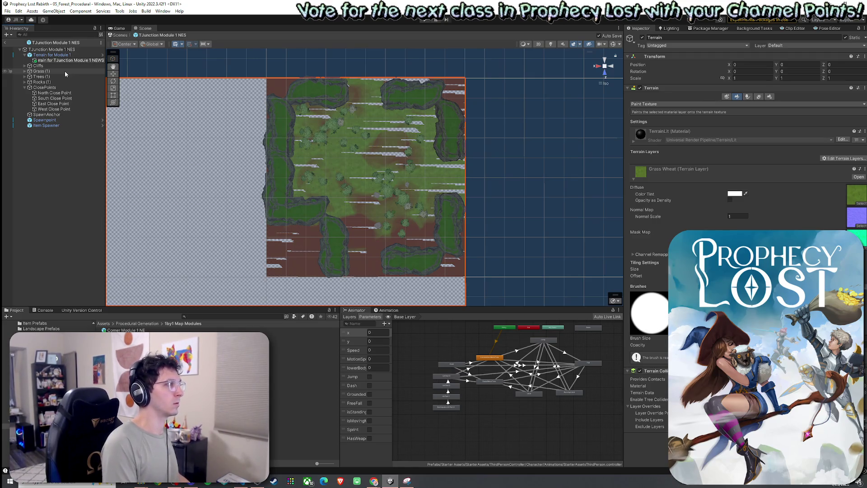
key("BackSpace")
type("S")
key("Return")
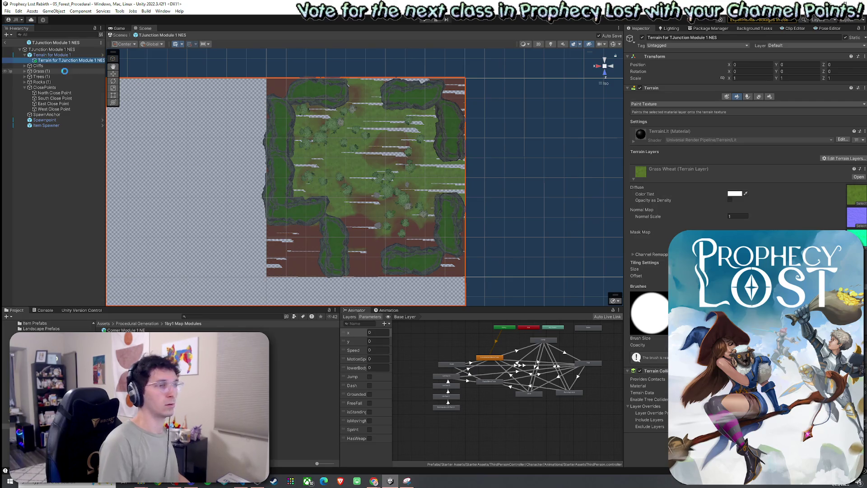
Set the new terrain's width and length, move it to top level, and remove the old shared terrain.
left_click(769, 96)
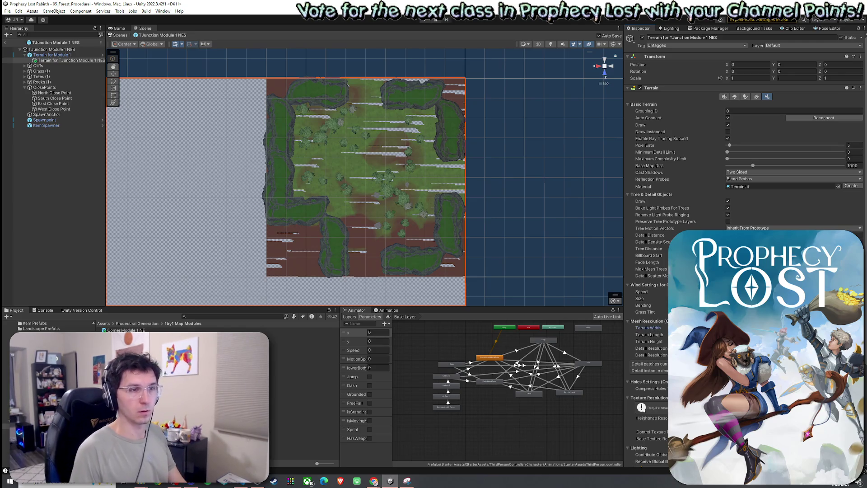
key("Tab")
key("Return")
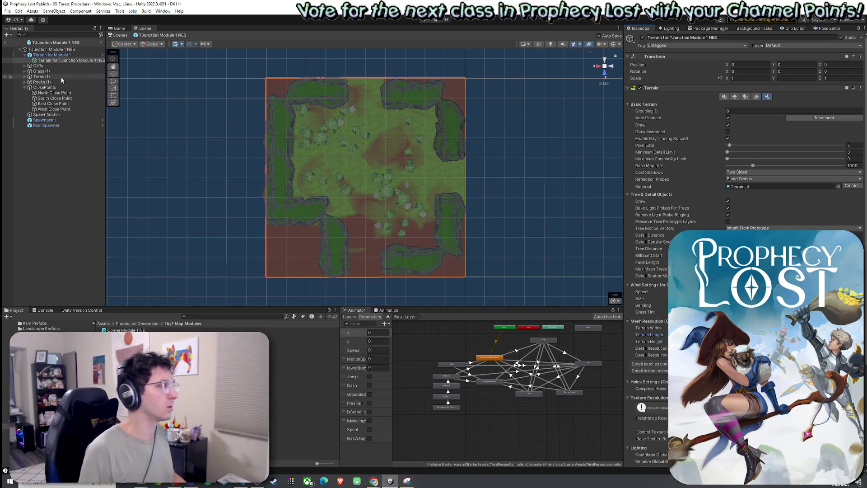
left_click_drag(63, 55, 63, 52)
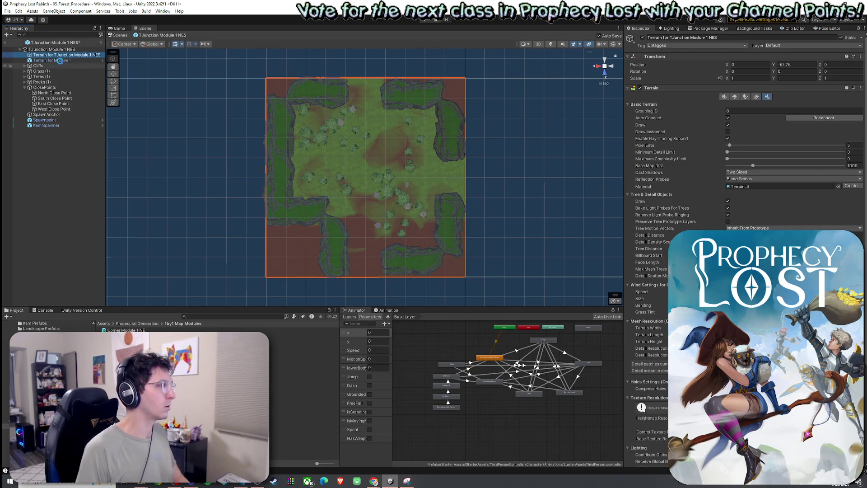
key("ctrl+z")
key("ctrl+z")
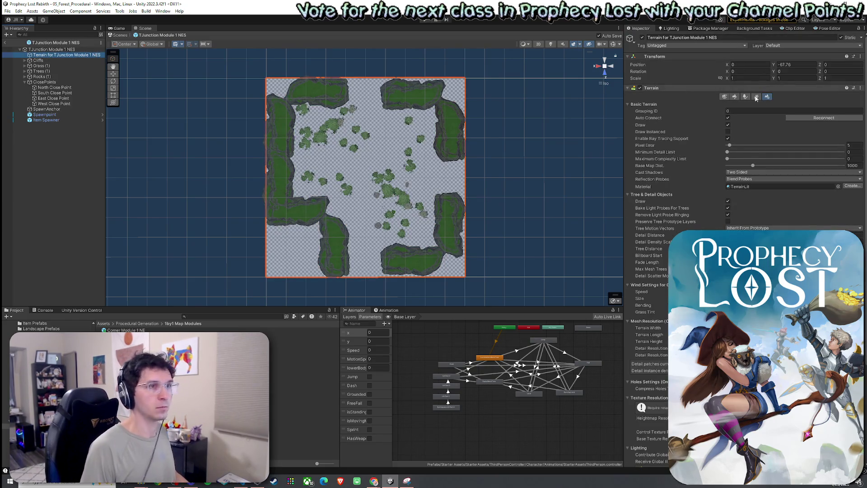
left_click(736, 96)
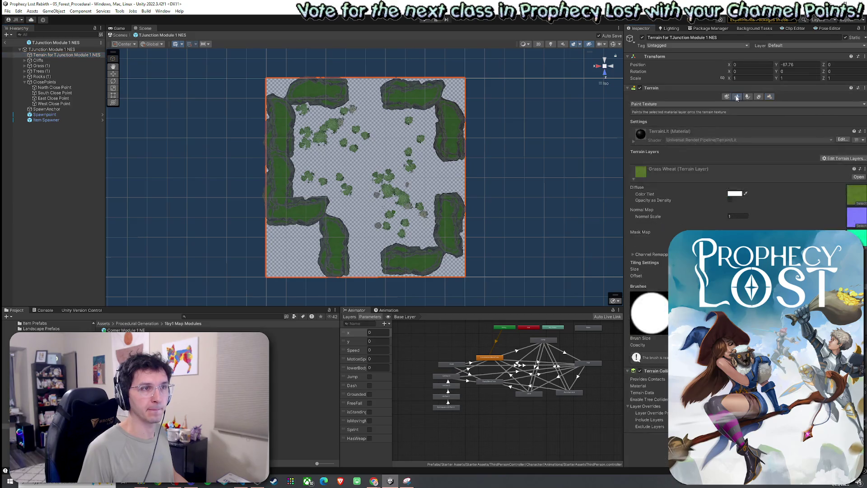
Add Dirt as the base layer and GrassWheat as a second layer on the NES terrain.
left_click(843, 158)
left_click(832, 168)
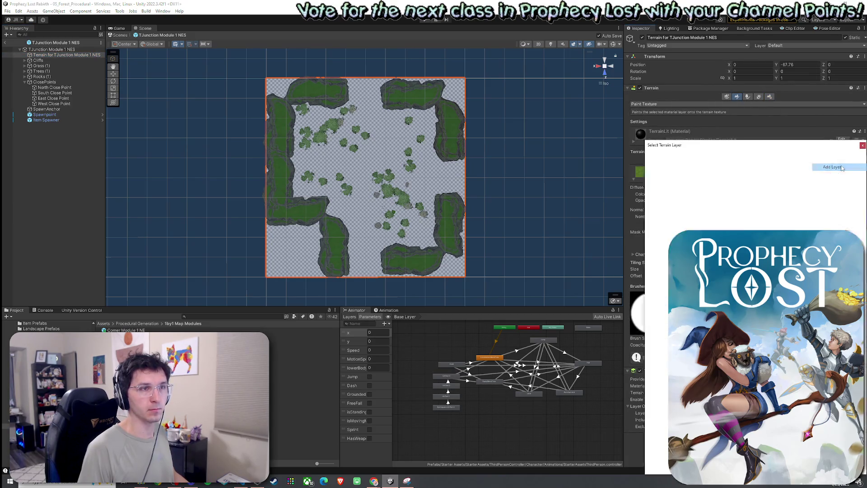
double_click(797, 184)
left_click(835, 192)
left_click(835, 194)
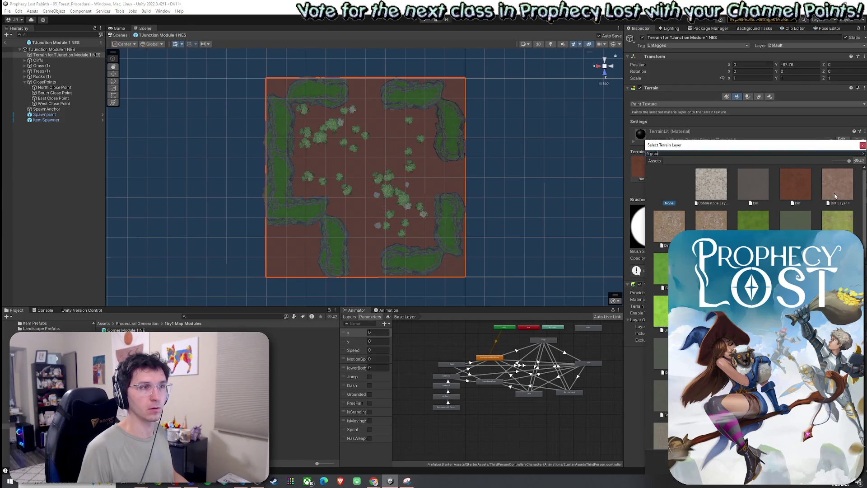
type("swheat")
key("Return")
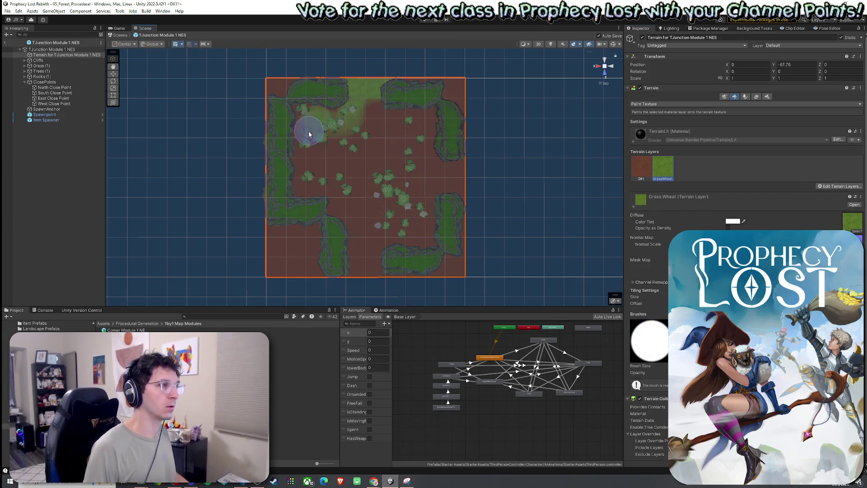
Paint GrassWheat over most of the terrain down to the bottom edge, then save.
left_click_drag(309, 134, 332, 122)
mouse_move(347, 239)
left_mouse_down()
mouse_move(366, 283)
mouse_move(354, 203)
mouse_move(364, 136)
mouse_move(400, 142)
mouse_move(424, 122)
mouse_move(440, 172)
mouse_move(457, 176)
mouse_move(417, 220)
mouse_move(410, 185)
mouse_move(414, 224)
left_mouse_up()
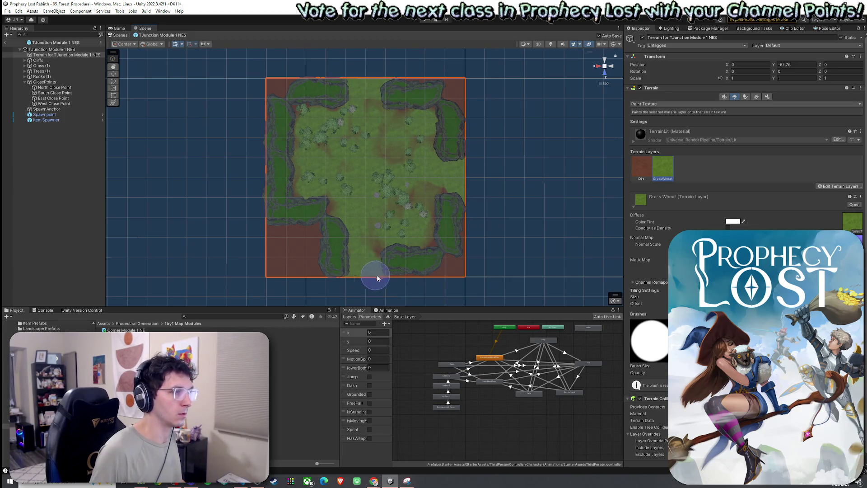
left_click(8, 11)
left_click(18, 45)
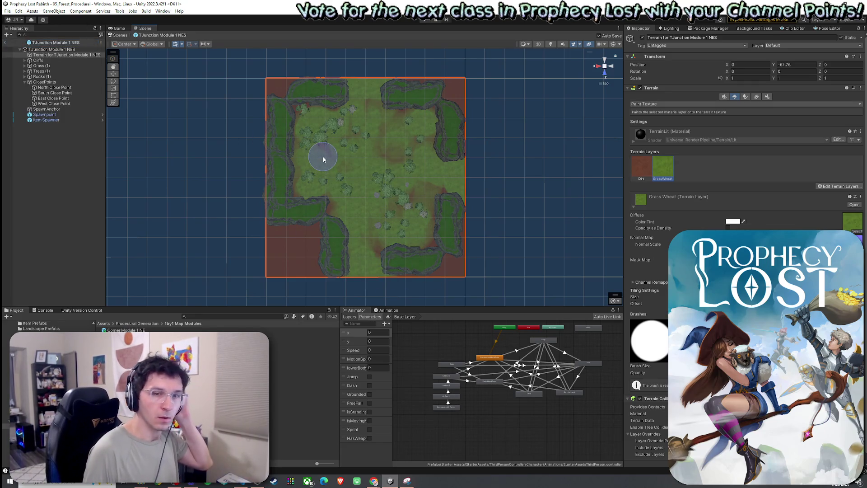
Go to the 1by1 Map Modules folder and open the TJunction Module 1 NEW prefab.
left_click(137, 323)
double_click(131, 330)
left_click_drag(131, 330, 64, 60)
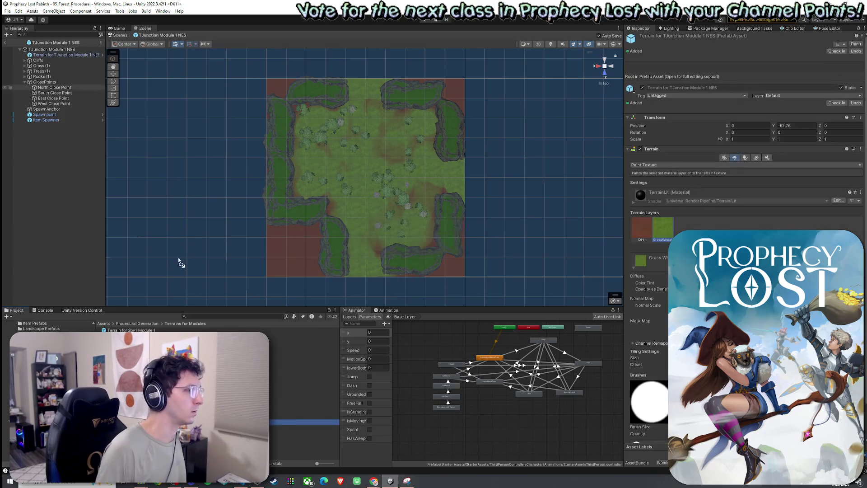
left_click(137, 323)
left_click(152, 336)
key("Up")
key("Return")
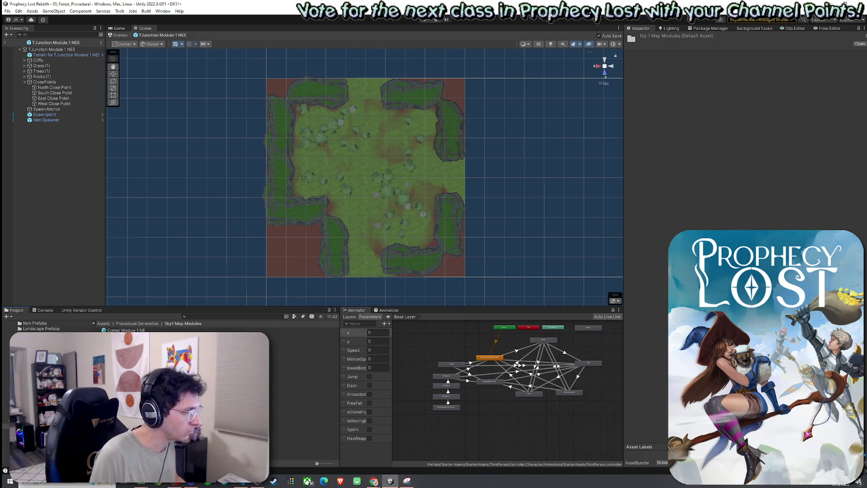
double_click(131, 417)
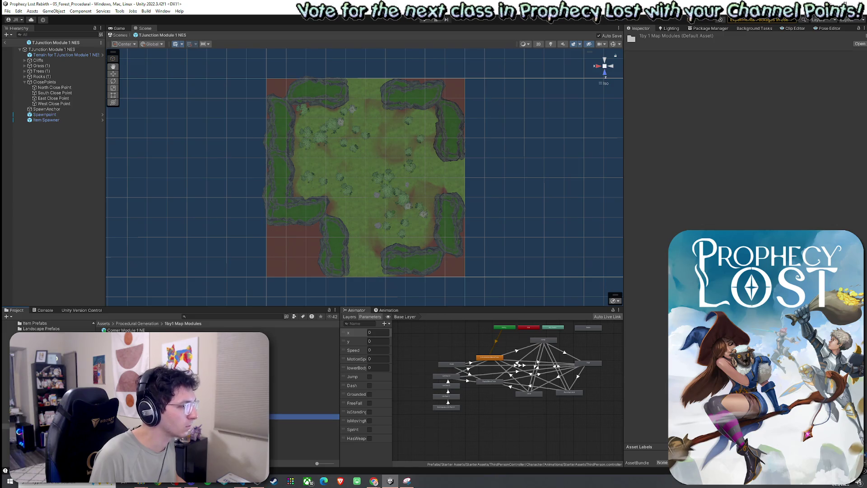
Create a new terrain under the shared Terrain for Module 1 and shrink it to the module's square.
left_click(47, 55)
right_click(47, 56)
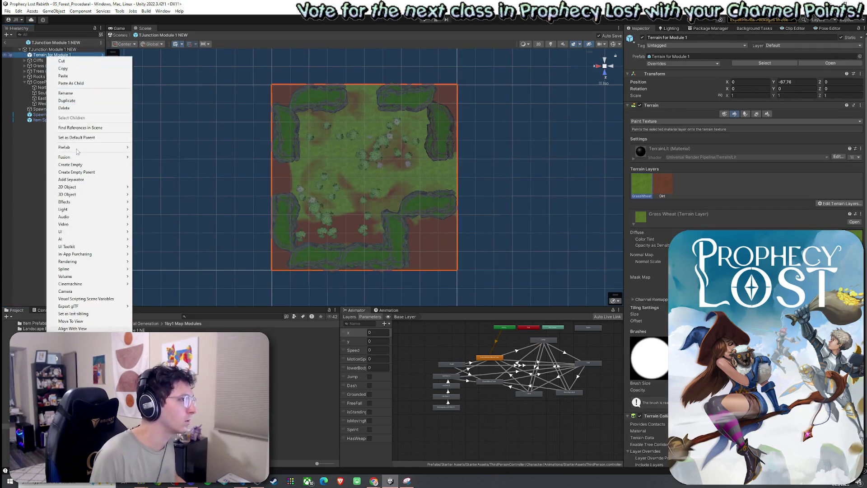
mouse_move(77, 195)
left_click(165, 278)
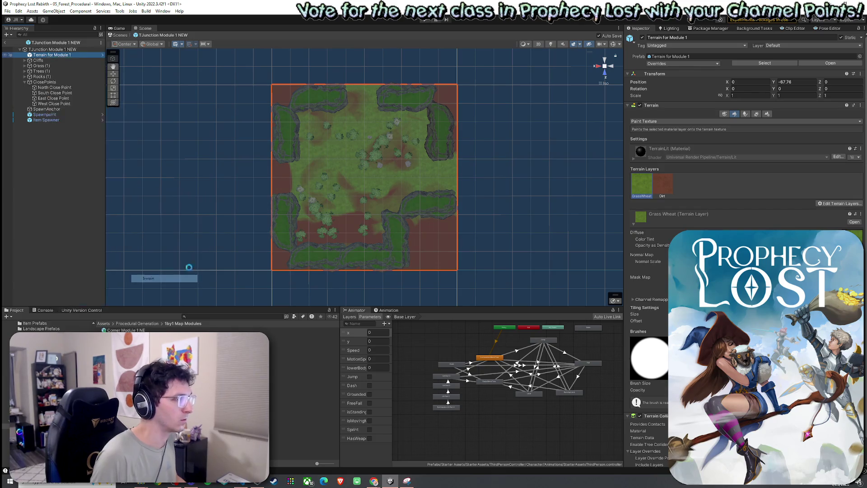
key("Return")
left_click(770, 96)
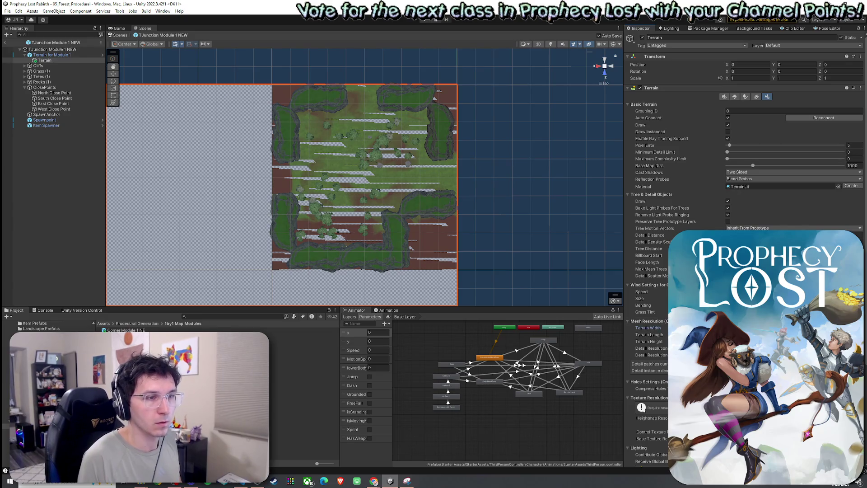
key("Tab")
Move the new terrain out, delete the old shared terrain, and rename it Terrain for TJunction Module 1 NEW.
left_click_drag(44, 60, 45, 53)
left_click(57, 60)
key("Delete")
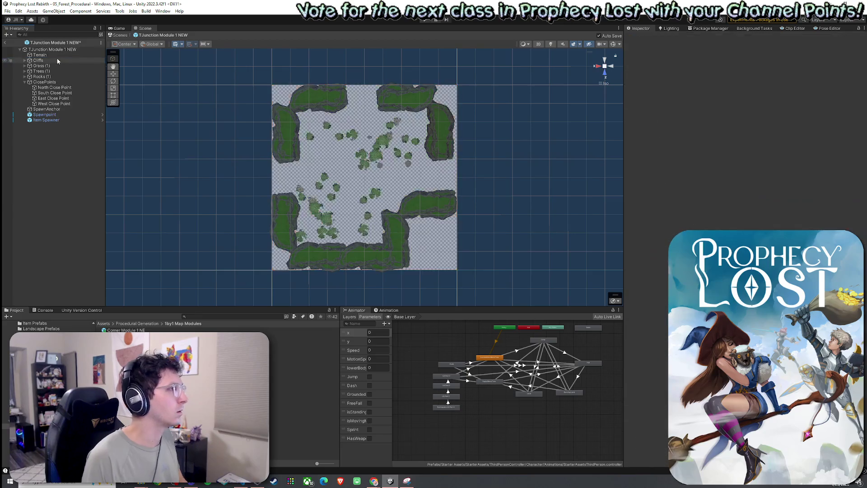
left_click(52, 54)
left_click(57, 55)
type("for TJunction Modu")
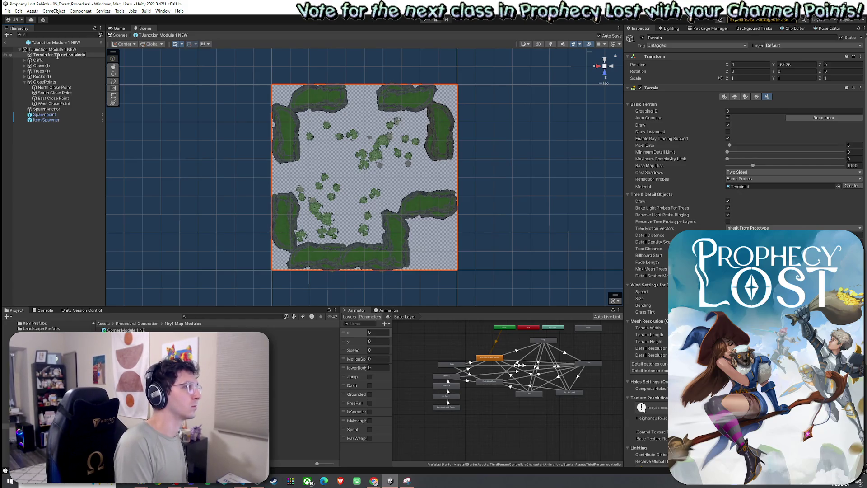
type("le 1 NEW")
key("Return")
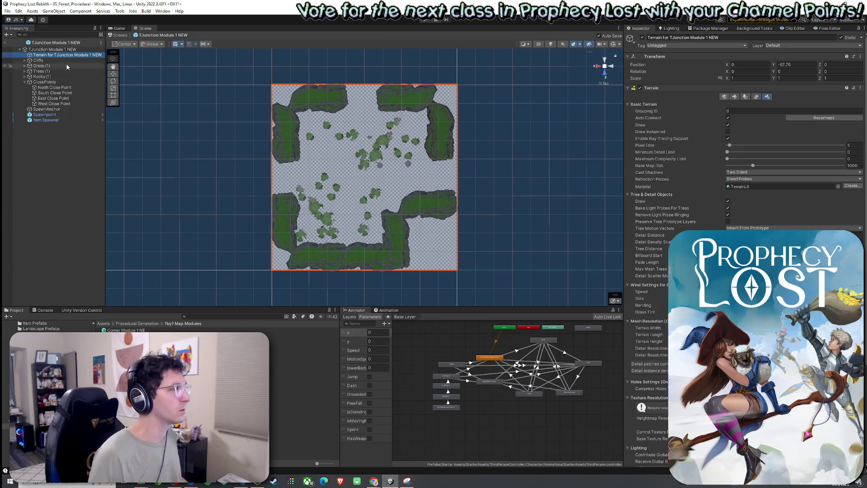
Add the Dirt and GrassWheat layers to the NEW terrain in Paint Texture mode.
left_click(735, 97)
left_click(839, 154)
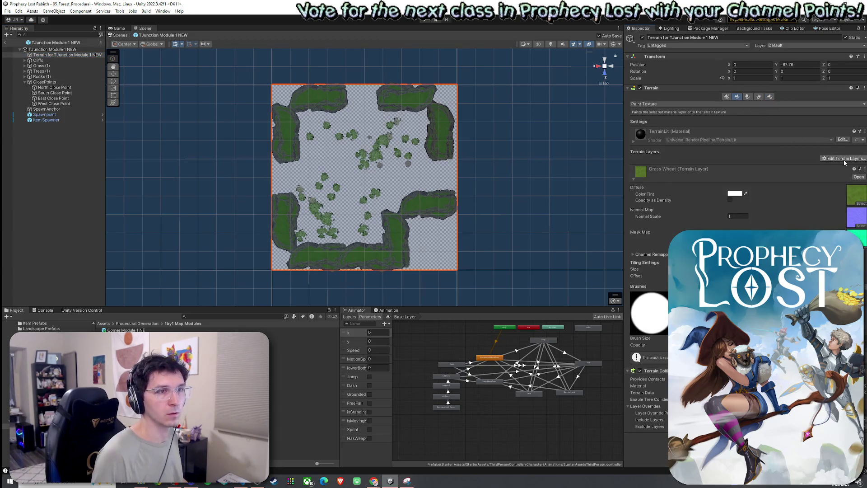
left_click(840, 167)
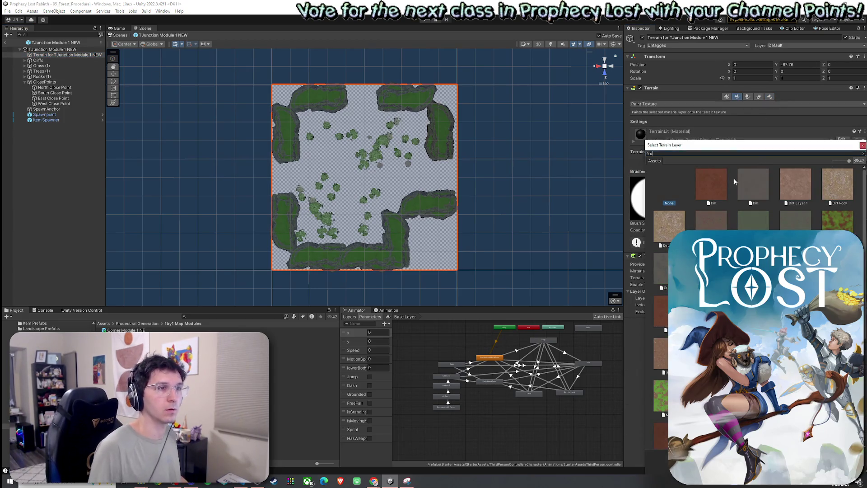
double_click(712, 184)
left_click(836, 180)
left_click(833, 195)
type("grass")
double_click(709, 184)
Paint GrassWheat into the top, left and right edge gaps and over the central dirt.
left_click(662, 169)
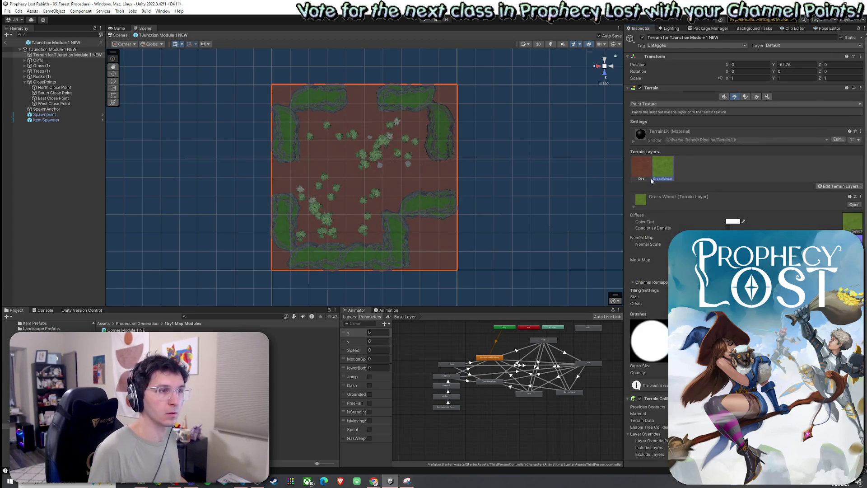
mouse_move(351, 93)
left_mouse_down()
mouse_move(360, 89)
mouse_move(382, 105)
left_mouse_up()
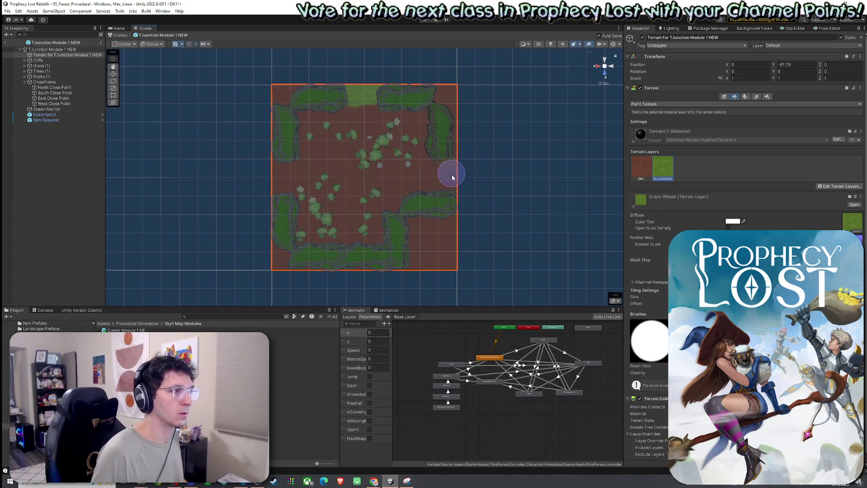
left_click_drag(281, 186, 280, 178)
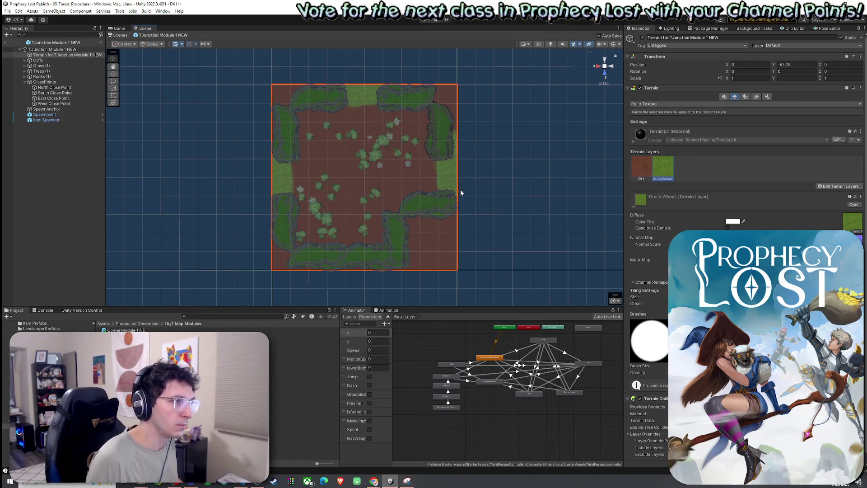
mouse_move(445, 187)
left_mouse_down()
mouse_move(426, 184)
mouse_move(414, 166)
left_mouse_up()
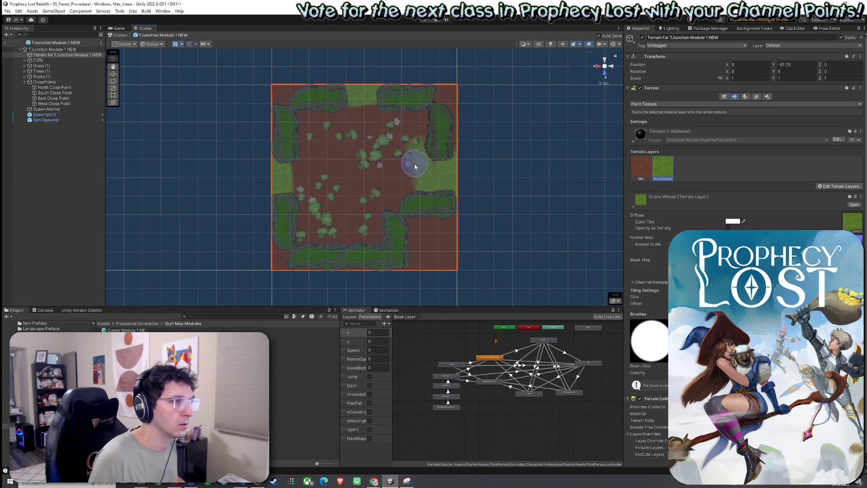
mouse_move(373, 115)
left_mouse_down()
mouse_move(290, 164)
mouse_move(313, 161)
mouse_move(332, 143)
mouse_move(398, 131)
left_mouse_up()
mouse_move(378, 166)
left_mouse_down()
mouse_move(370, 159)
mouse_move(330, 193)
mouse_move(316, 233)
mouse_move(366, 233)
mouse_move(320, 178)
mouse_move(383, 207)
mouse_move(414, 130)
mouse_move(312, 138)
mouse_move(354, 188)
mouse_move(405, 186)
left_mouse_up()
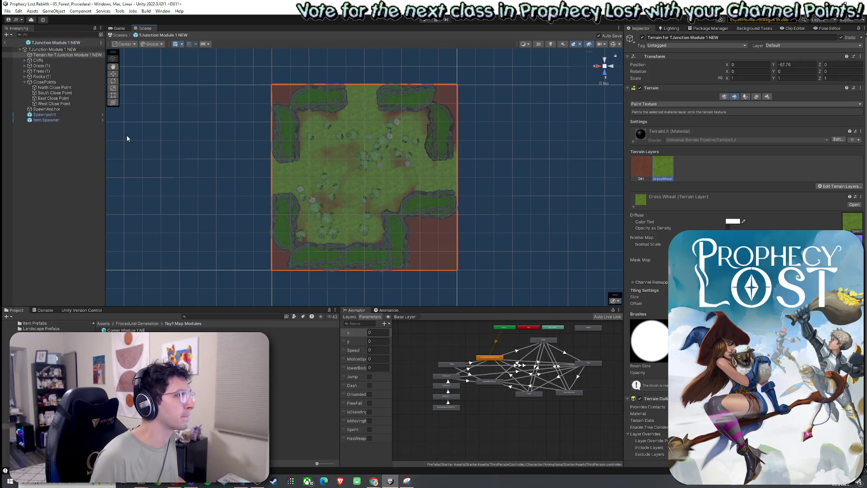
Browse from Terrains for Modules back to the 1by1 Map Modules folder.
left_click(50, 357)
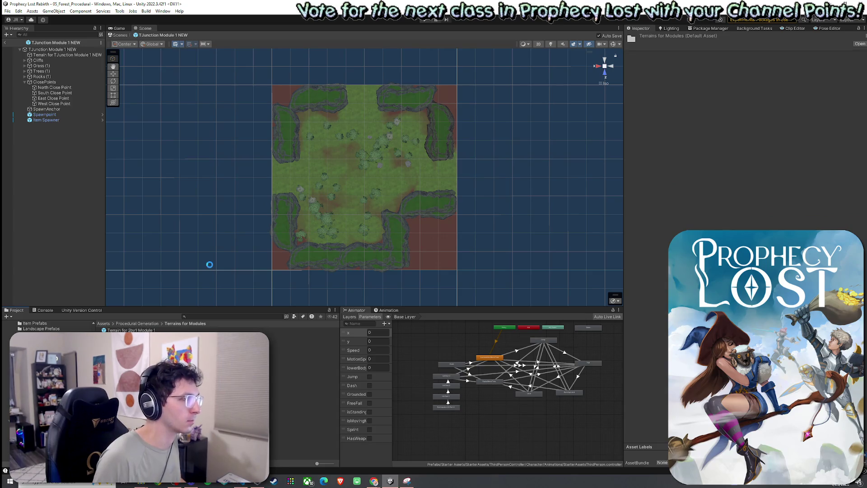
left_click(138, 323)
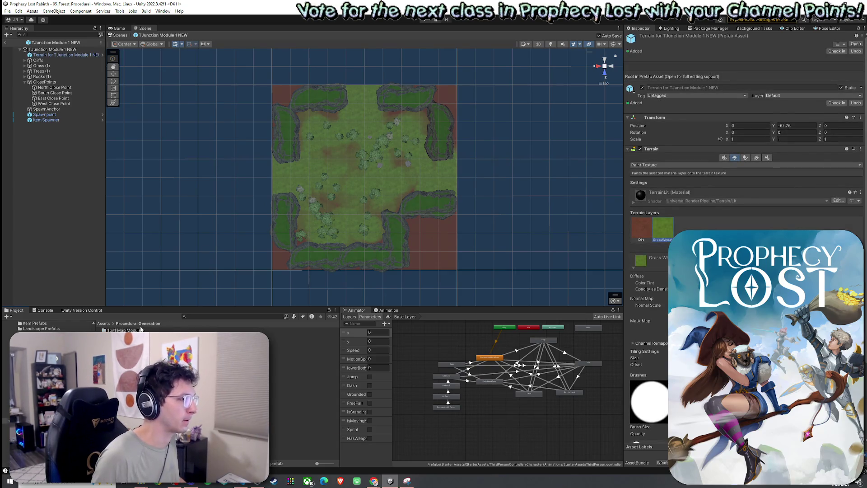
double_click(124, 330)
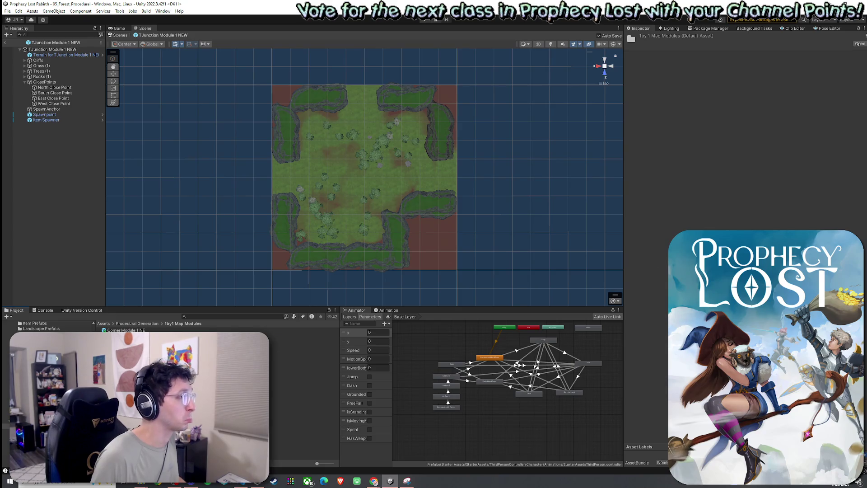
Open the TJunction Module 1 NSW prefab and add a new 100 by 100 terrain.
double_click(126, 384)
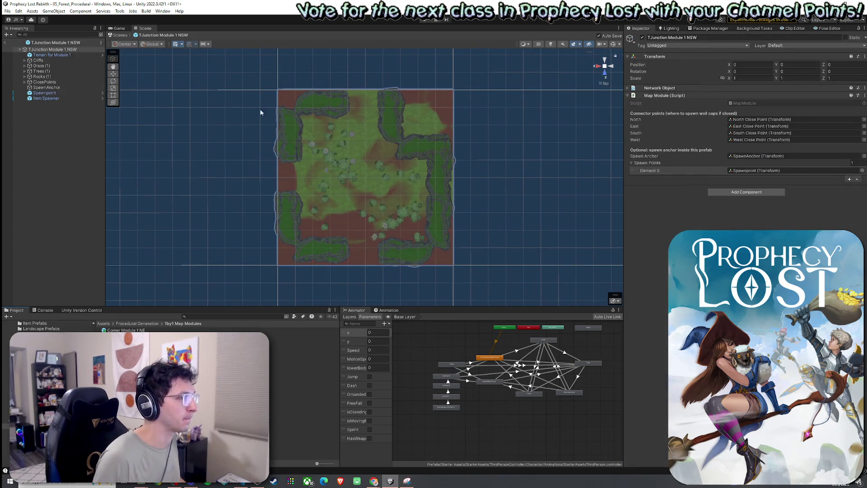
right_click(57, 54)
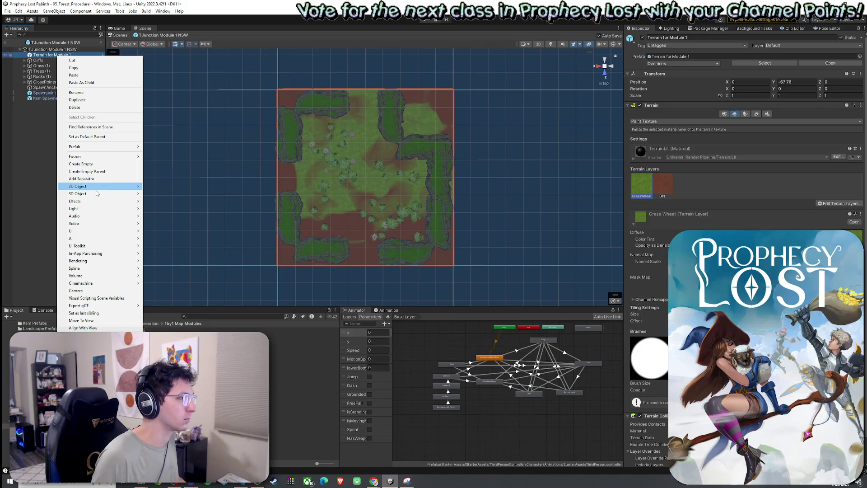
mouse_move(98, 193)
left_click(159, 277)
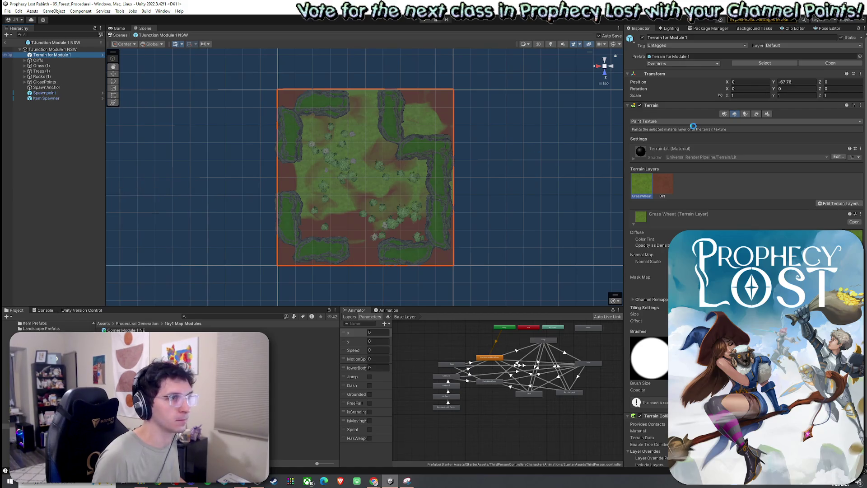
key("Return")
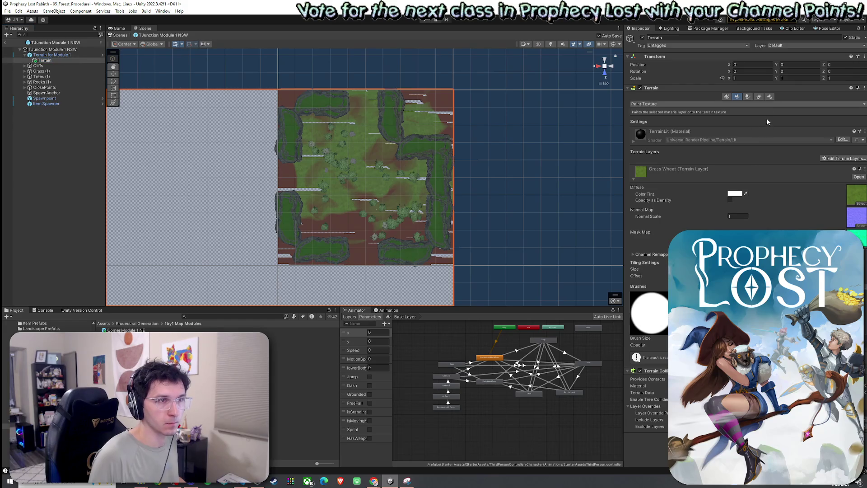
left_click(767, 96)
left_click(646, 321)
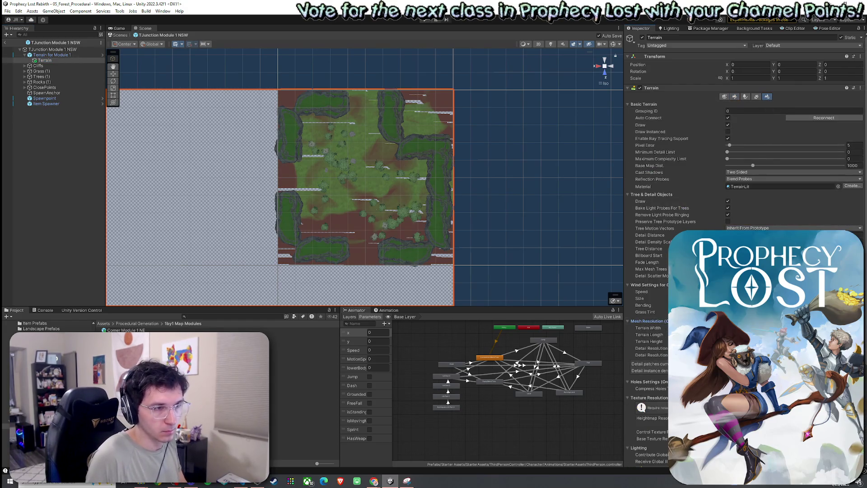
key("Tab")
type("100")
key("Return")
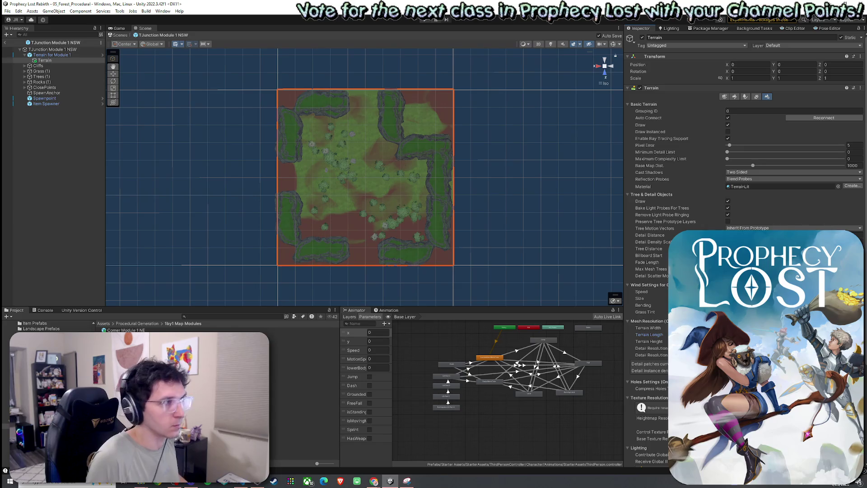
Move the new terrain out of the old one and name it 'Terrain for TJunction Module 1 NSW'.
left_click_drag(44, 60, 54, 53)
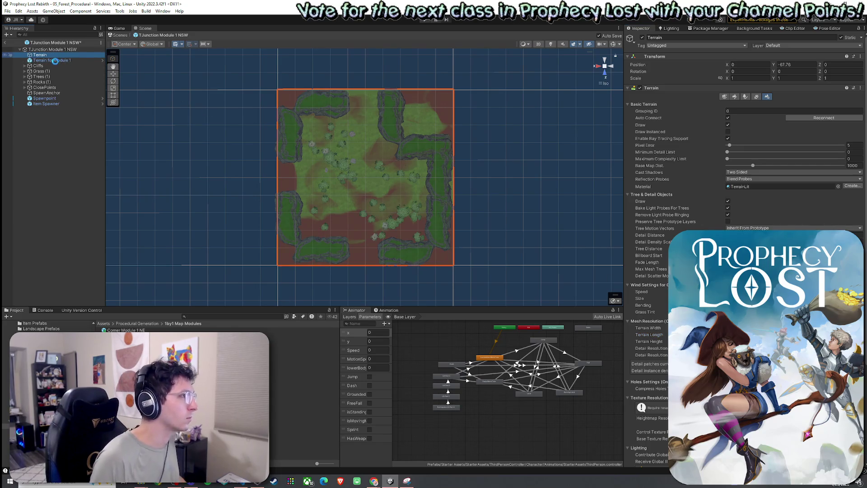
left_click(56, 56)
key("F2")
type("Terrain for TJunction")
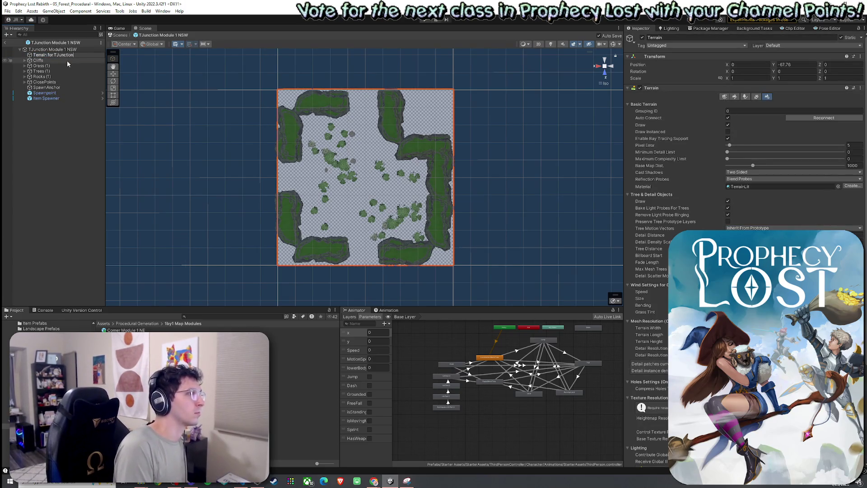
type(" Module 1 NSW")
key("Return")
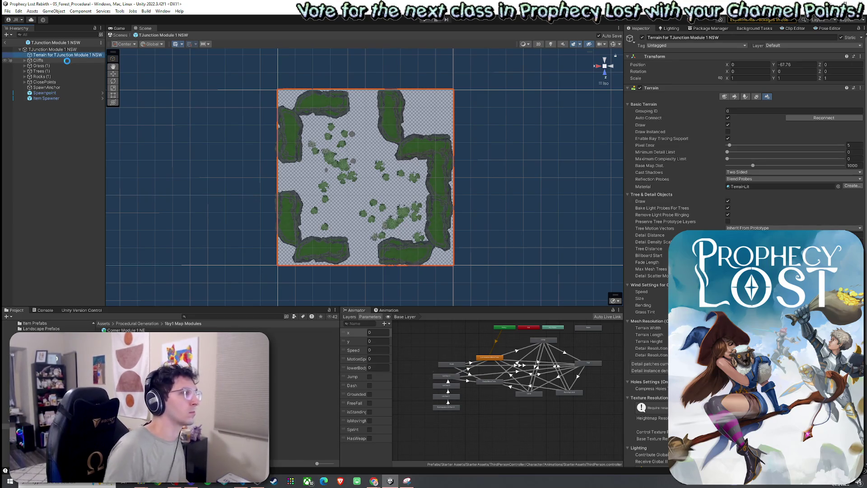
left_click(736, 97)
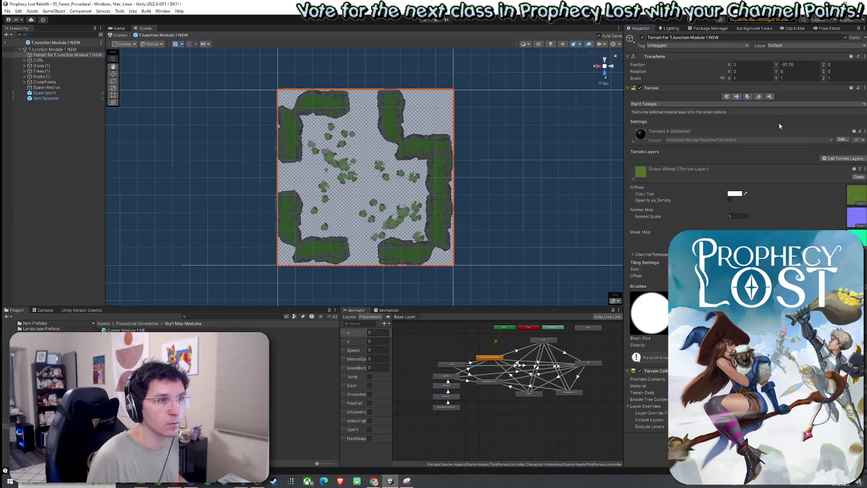
Add Dirt and GrassWheat as terrain layers, with GrassWheat selected for painting.
left_click(845, 159)
left_click(838, 173)
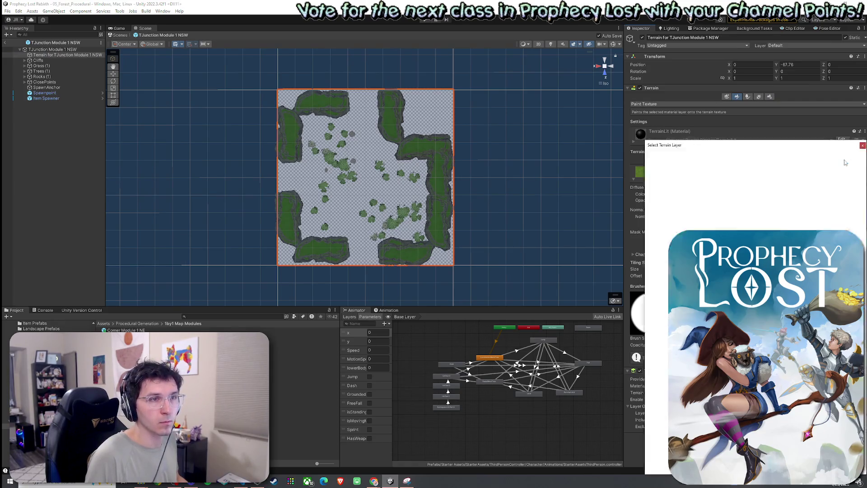
left_click(798, 174)
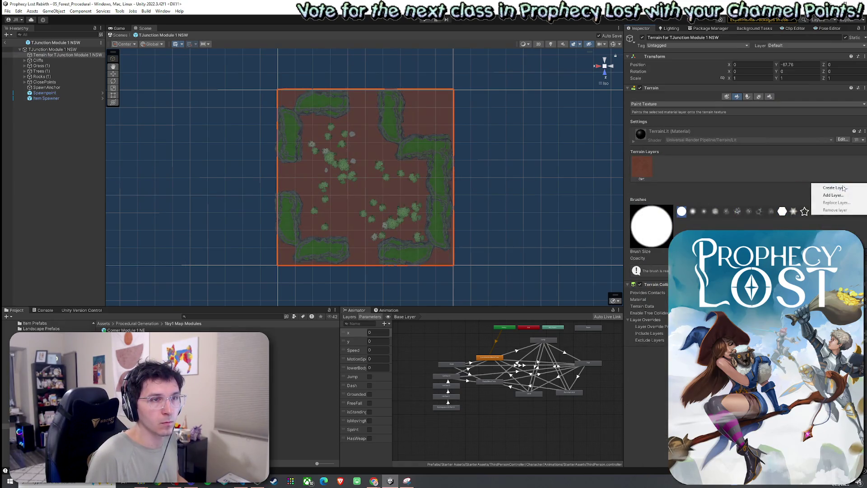
type("grassw")
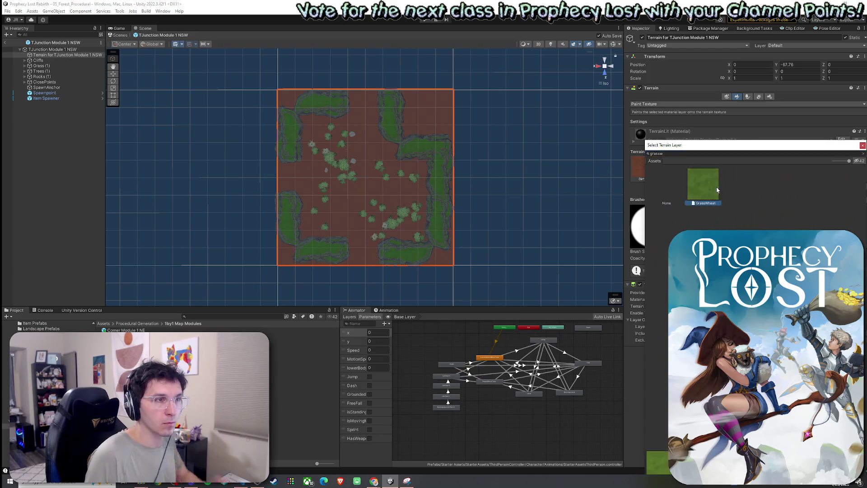
double_click(660, 181)
left_click(668, 170)
Paint the NSW terrain mostly with GrassWheat, leaving some Dirt patches.
left_click(355, 95)
left_click(288, 173)
left_click(364, 261)
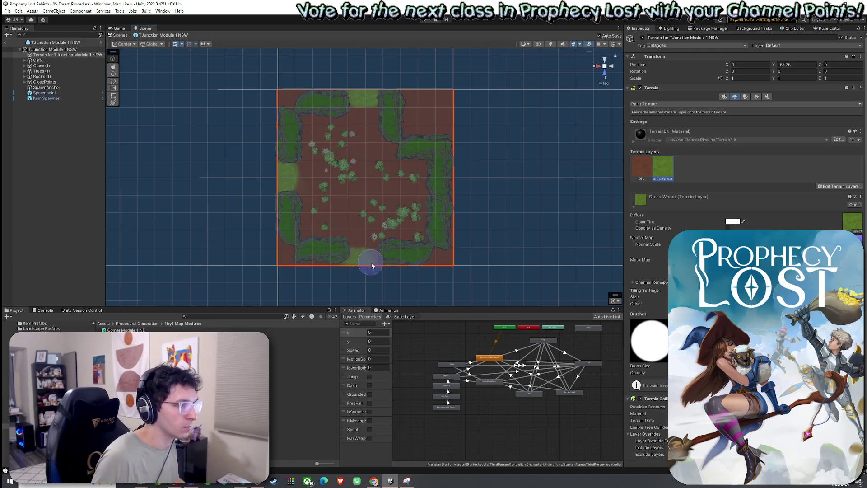
mouse_move(395, 263)
left_mouse_down()
mouse_move(313, 221)
mouse_move(309, 142)
mouse_move(364, 124)
mouse_move(341, 154)
left_mouse_up()
mouse_move(312, 189)
left_mouse_down()
mouse_move(405, 199)
mouse_move(366, 173)
mouse_move(402, 227)
mouse_move(415, 192)
mouse_move(446, 247)
left_mouse_up()
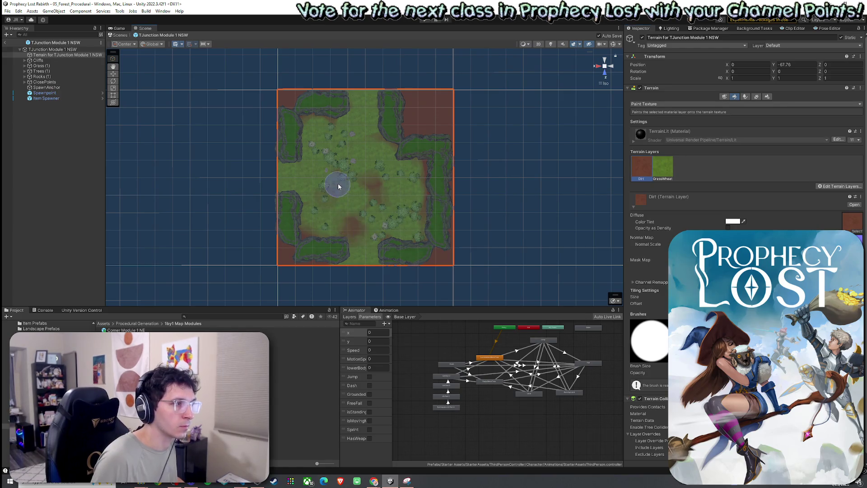
mouse_move(363, 160)
left_mouse_down()
mouse_move(396, 199)
mouse_move(408, 241)
left_mouse_up()
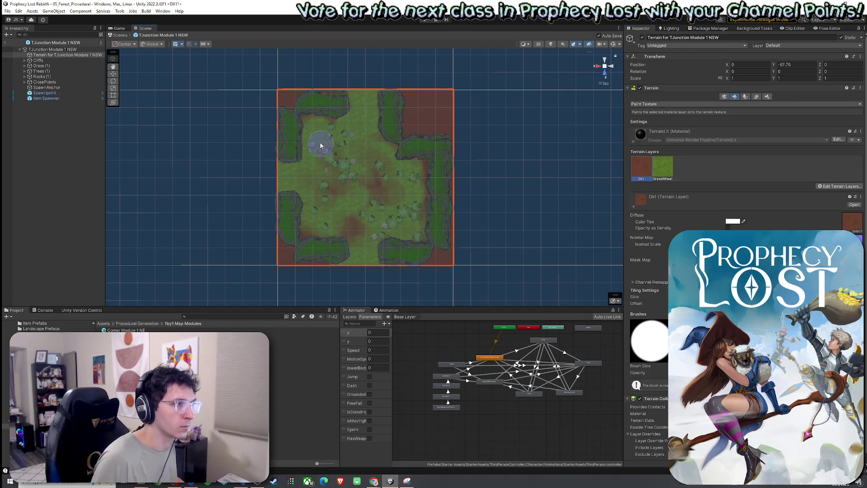
left_click(658, 173)
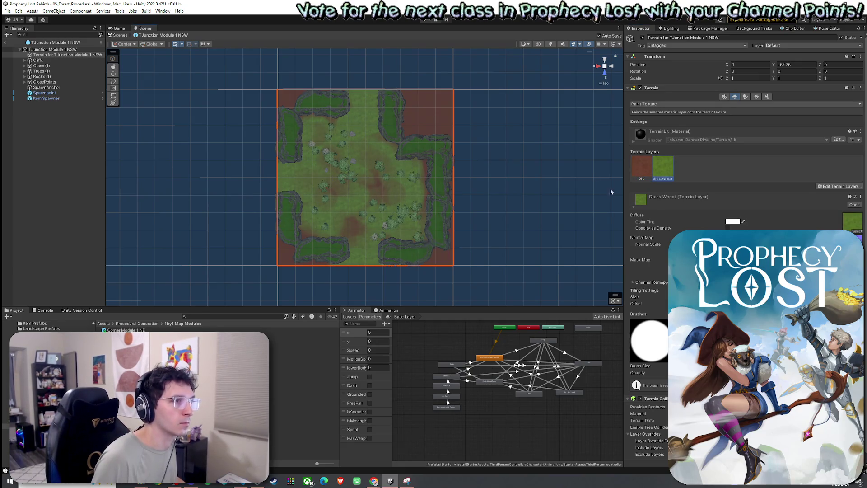
left_click(641, 167)
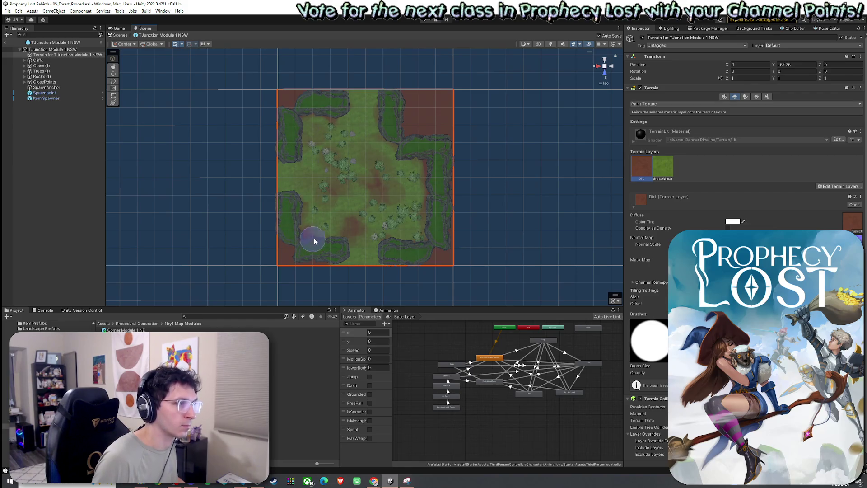
left_click_drag(386, 140, 377, 101)
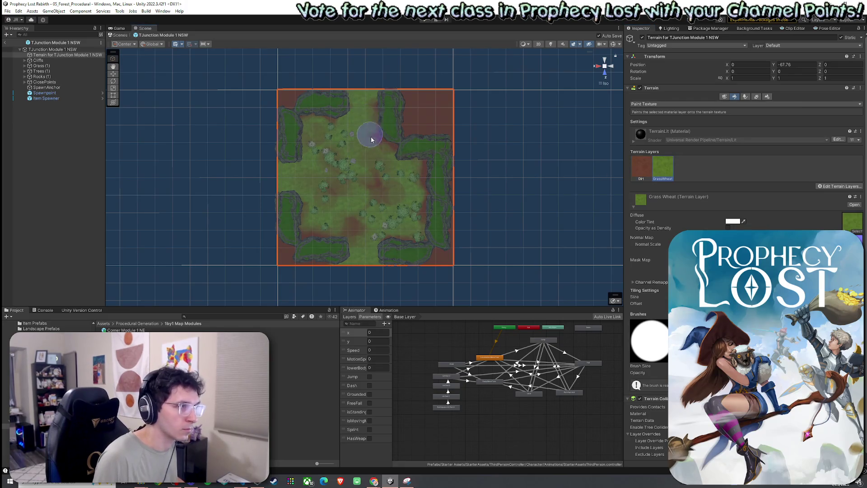
left_click_drag(392, 171, 415, 196)
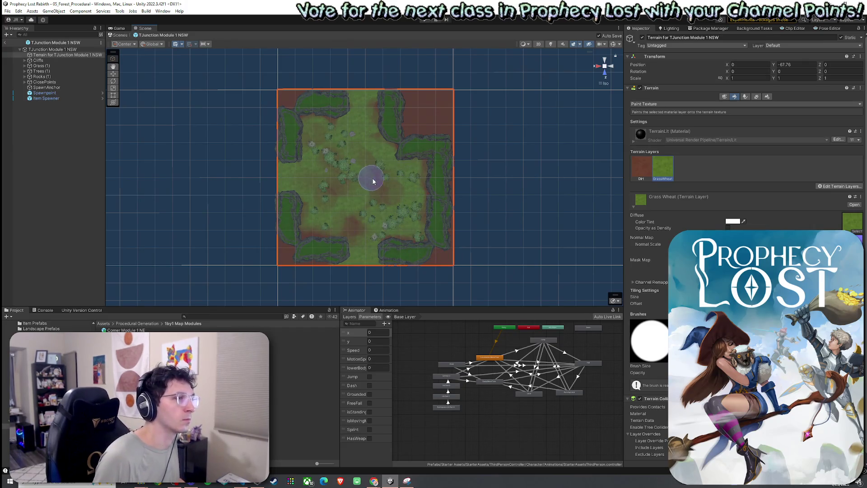
Save the scene from the File menu.
left_click(8, 11)
left_click(18, 43)
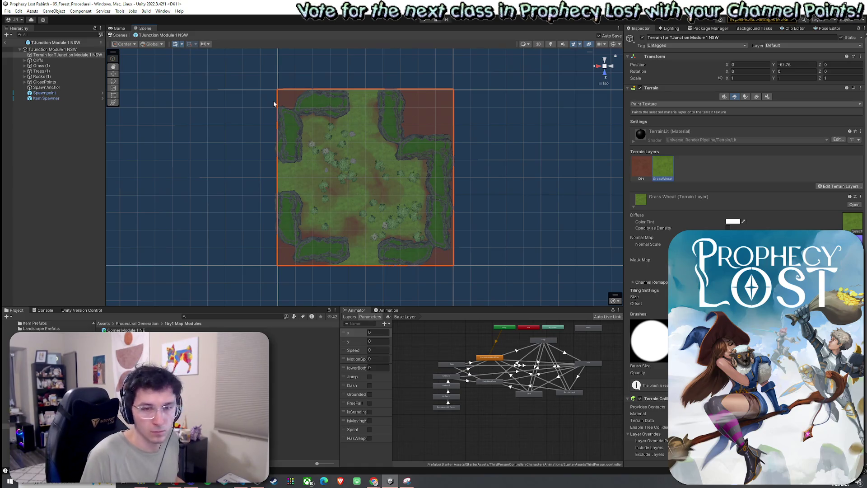
left_click(7, 10)
left_click(76, 6)
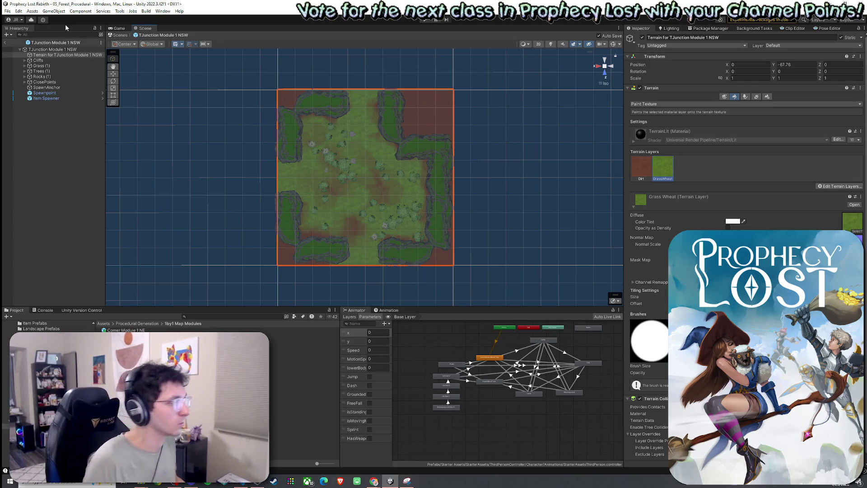
left_click(7, 11)
left_click(39, 42)
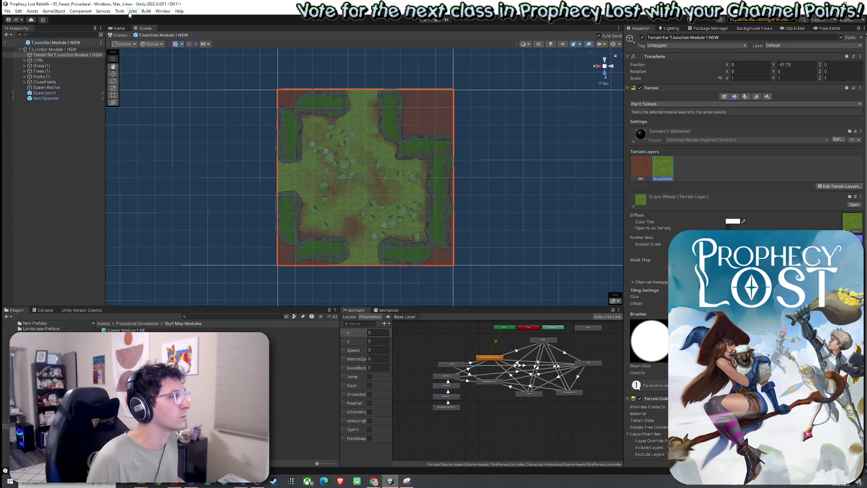
left_click(138, 323)
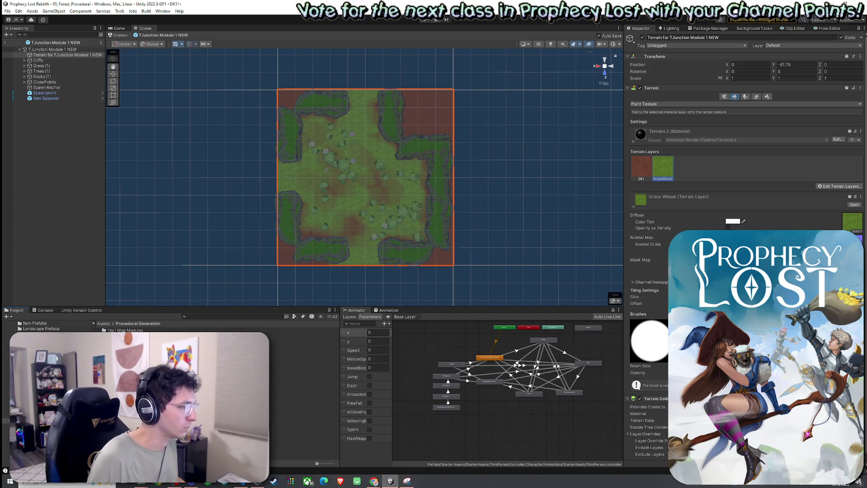
Save the NSW terrain as a prefab in Terrains for Modules, then open 2by1 Module 1.
double_click(303, 368)
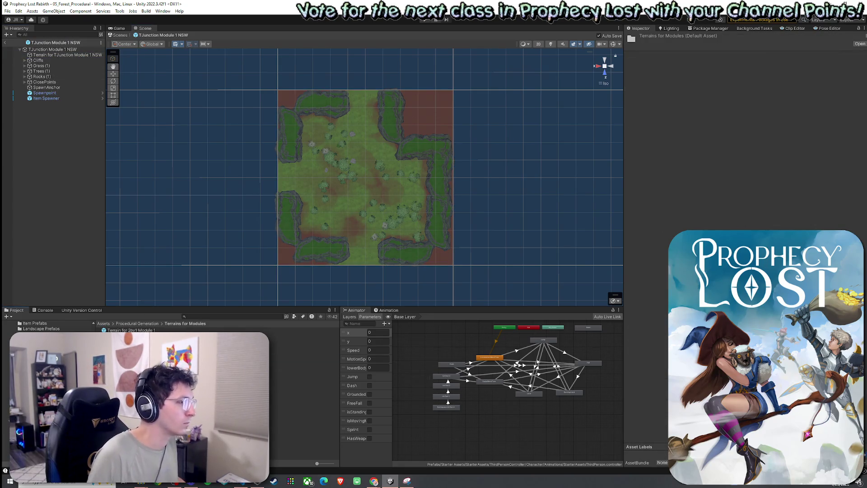
left_click_drag(64, 54, 203, 384)
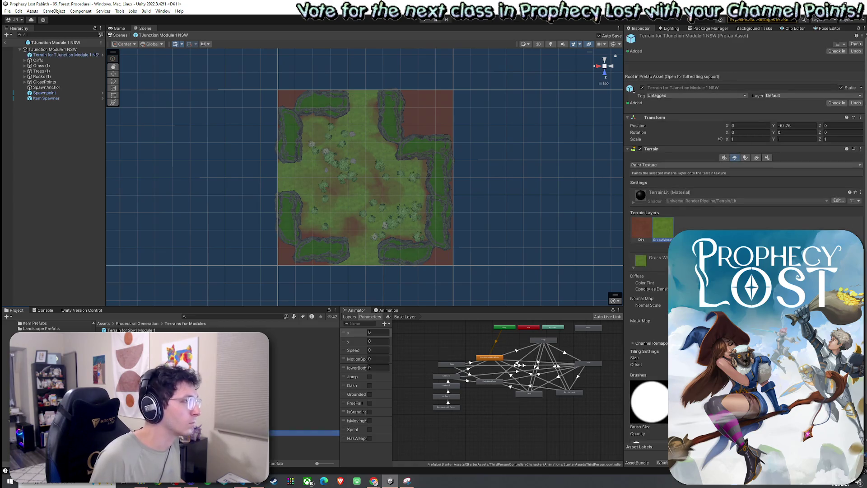
left_click(134, 324)
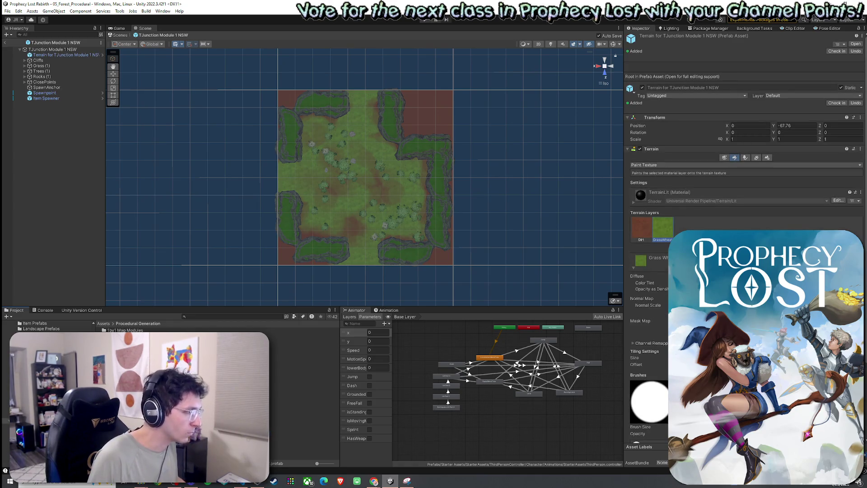
double_click(122, 335)
double_click(119, 331)
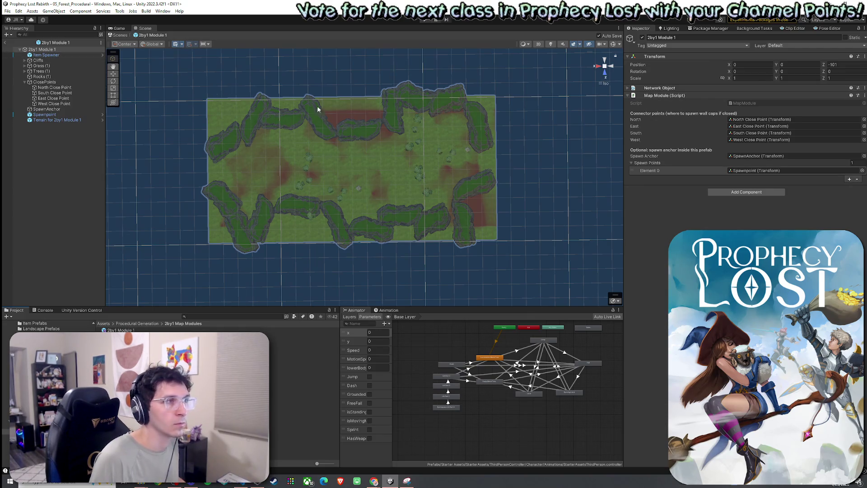
Paint Dirt along the 2by1 terrain's edge, save, and open the 2by2 Map Modules folder.
left_click(67, 120)
left_click(644, 188)
mouse_move(486, 104)
left_mouse_down()
mouse_move(494, 107)
mouse_move(486, 226)
mouse_move(493, 217)
mouse_move(484, 201)
mouse_move(433, 235)
mouse_move(443, 231)
mouse_move(333, 238)
mouse_move(310, 228)
mouse_move(294, 239)
mouse_move(306, 239)
mouse_move(271, 233)
mouse_move(233, 242)
mouse_move(216, 212)
mouse_move(229, 242)
mouse_move(221, 234)
mouse_move(215, 121)
mouse_move(210, 130)
mouse_move(219, 113)
mouse_move(237, 107)
mouse_move(213, 132)
mouse_move(243, 117)
mouse_move(230, 97)
mouse_move(217, 110)
mouse_move(290, 108)
mouse_move(208, 132)
mouse_move(371, 107)
mouse_move(319, 106)
mouse_move(369, 108)
left_mouse_up()
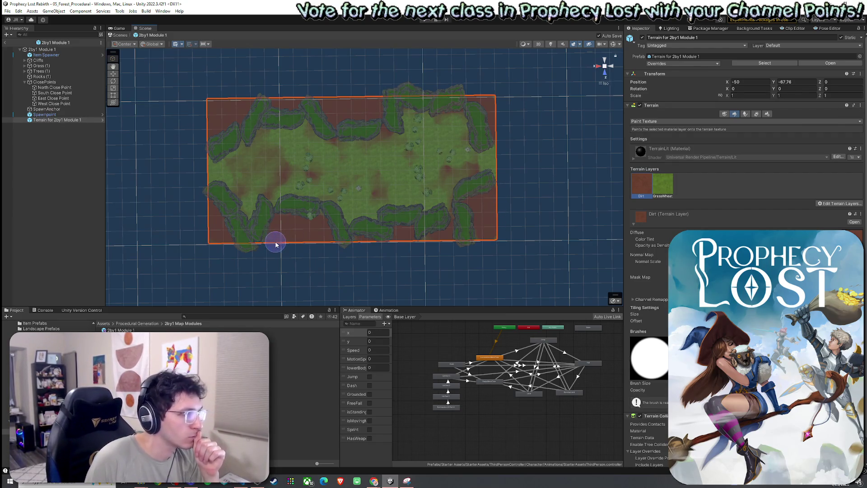
left_click(7, 10)
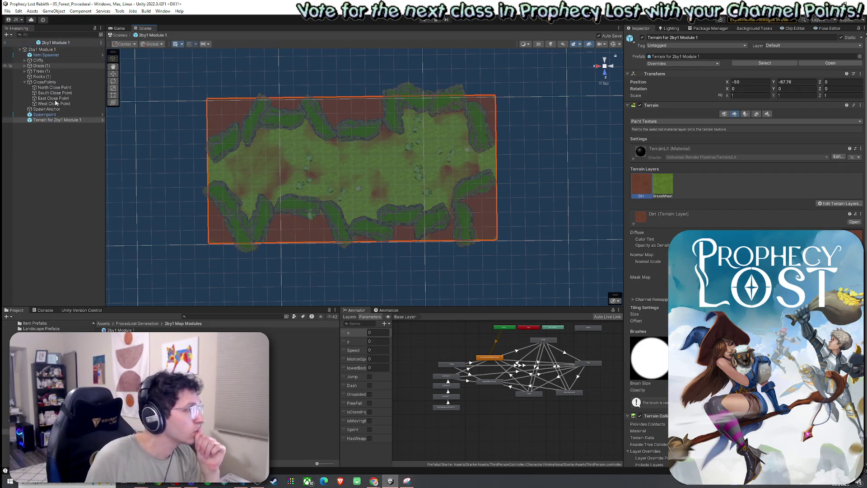
left_click(138, 324)
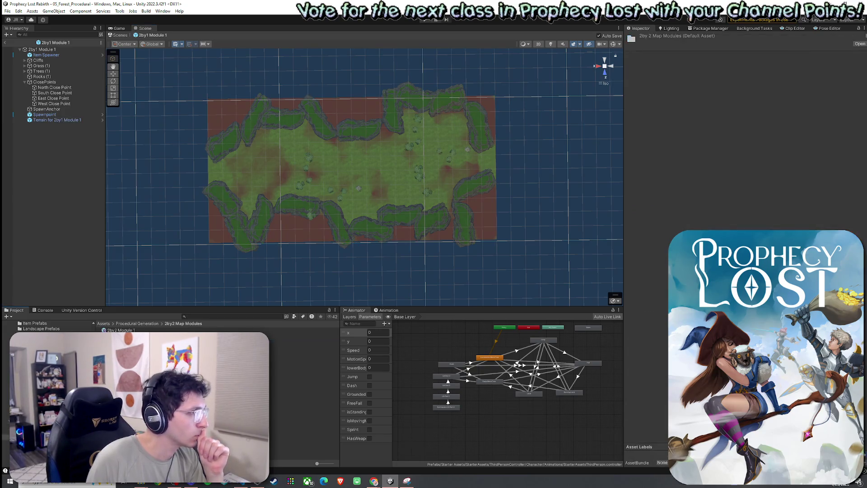
double_click(147, 330)
Open 2by2 Module 1 and paint Dirt along its terrain's top, right and bottom-right edges.
double_click(147, 330)
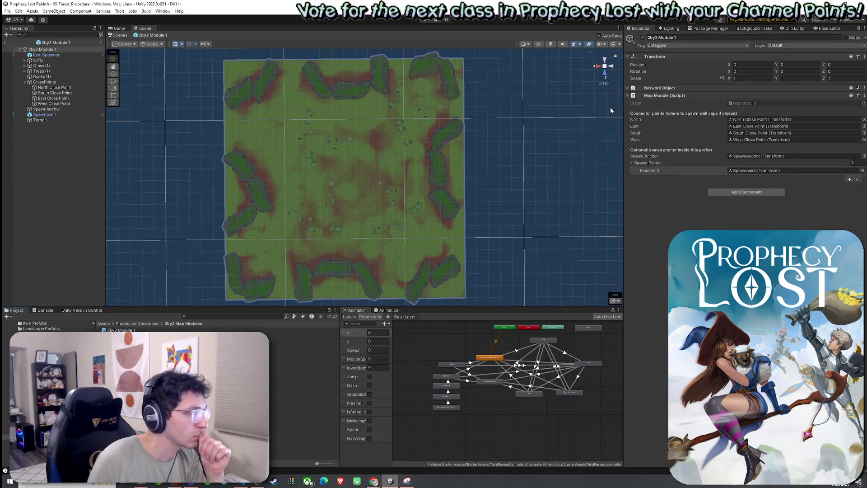
left_click(247, 100)
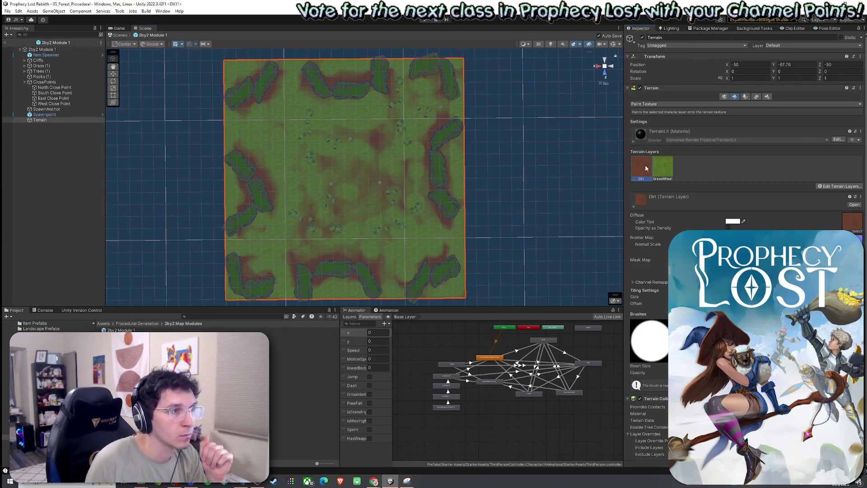
mouse_move(391, 71)
left_mouse_down()
mouse_move(327, 69)
mouse_move(333, 75)
left_mouse_up()
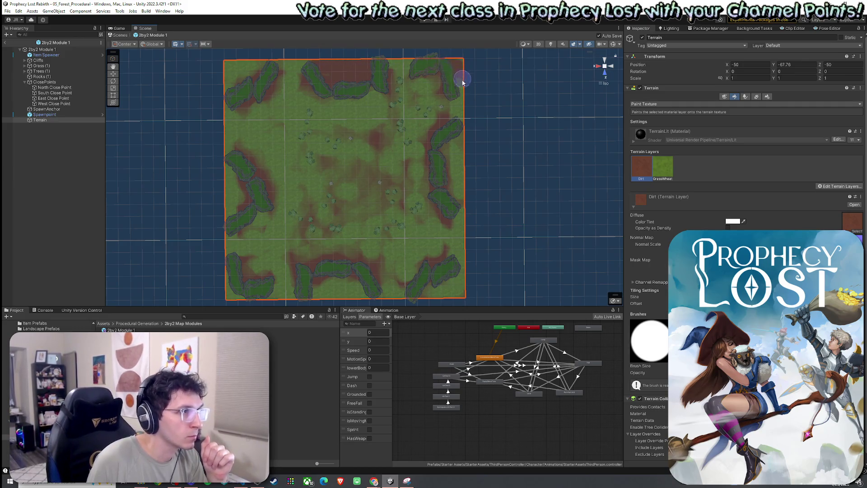
left_click_drag(457, 139, 455, 215)
mouse_move(454, 285)
left_mouse_down()
mouse_move(430, 297)
mouse_move(463, 280)
mouse_move(378, 294)
mouse_move(350, 281)
mouse_move(348, 296)
left_mouse_up()
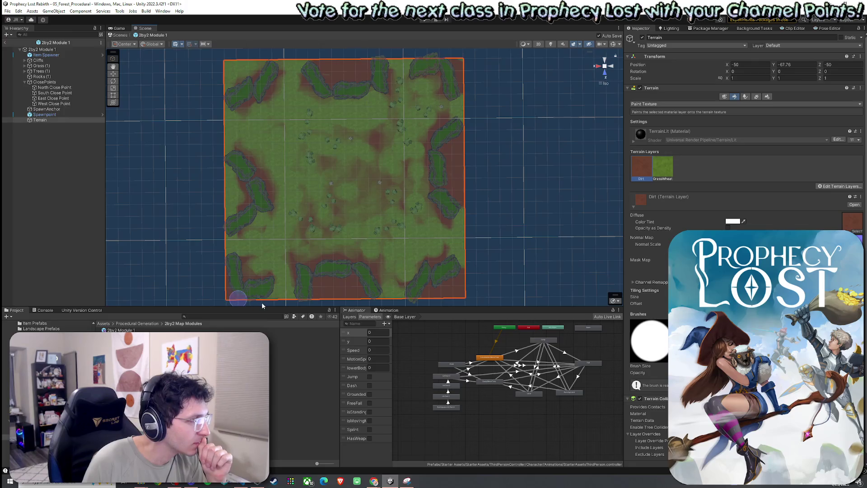
mouse_move(251, 252)
left_mouse_down()
mouse_move(242, 208)
mouse_move(228, 194)
mouse_move(237, 227)
left_mouse_up()
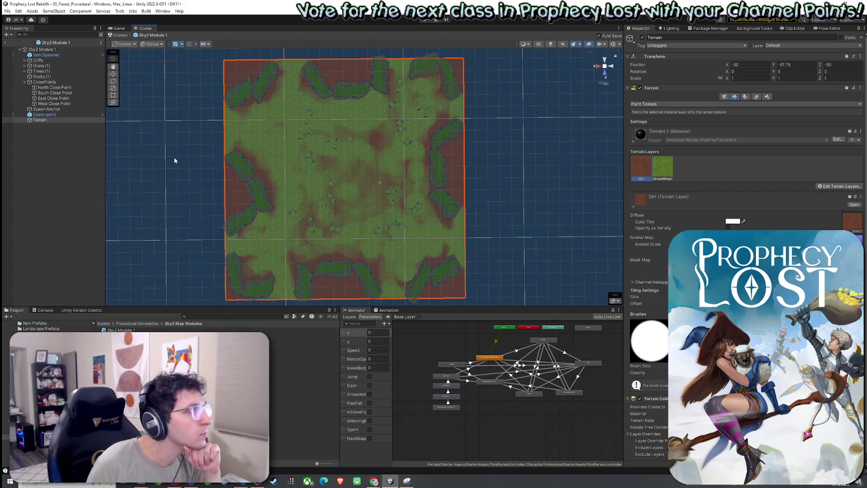
left_click(74, 149)
left_click(450, 81)
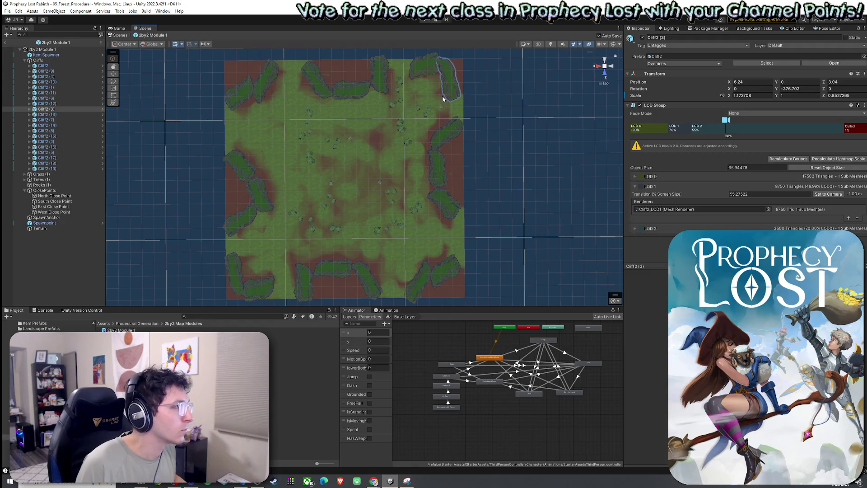
Nudge and narrow the top-right cliff piece Cliff2 (3), saving the prefab.
mouse_move(444, 86)
left_mouse_down()
mouse_move(447, 96)
mouse_move(528, 118)
left_mouse_up()
key("e")
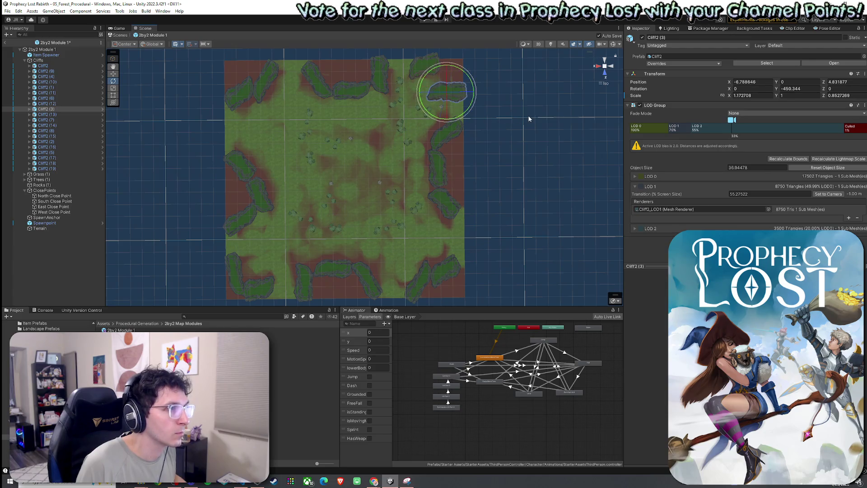
key("ctrl+s")
key("t")
left_click_drag(456, 100, 439, 95)
key("ctrl+s")
key("w")
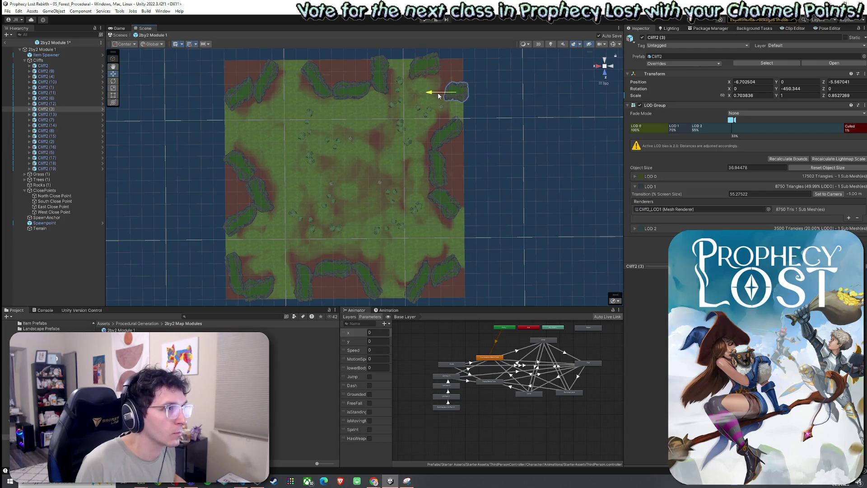
key("ctrl+s")
Duplicate the cliff and position the copy along the top edge.
key("ctrl+d")
key("ctrl+s")
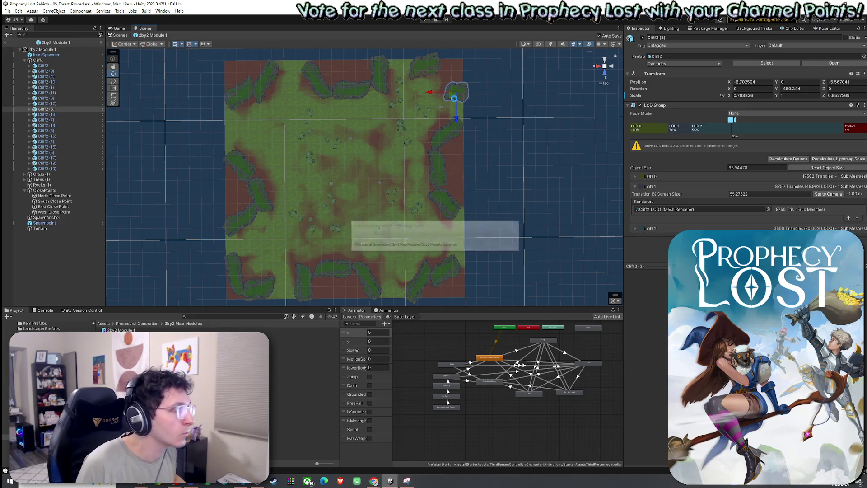
mouse_move(454, 103)
left_mouse_down()
mouse_move(433, 95)
mouse_move(429, 105)
mouse_move(563, 127)
left_mouse_up()
key("t")
key("ctrl+s")
key("e")
key("w")
left_click_drag(432, 88, 434, 95)
key("ctrl+s")
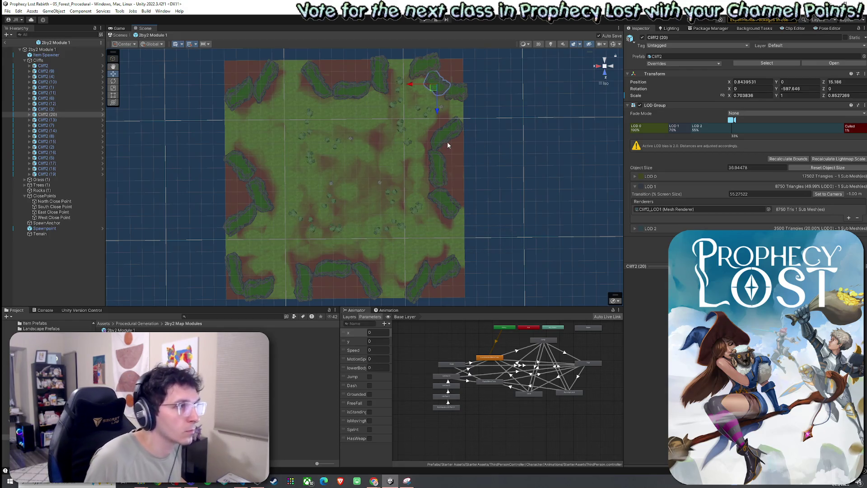
Add more cliff duplicates down the right edge, ending with Cliff2 (23) at the bottom-right corner.
key("ctrl+d")
mouse_move(435, 92)
left_mouse_down()
mouse_move(467, 239)
mouse_move(468, 222)
left_mouse_up()
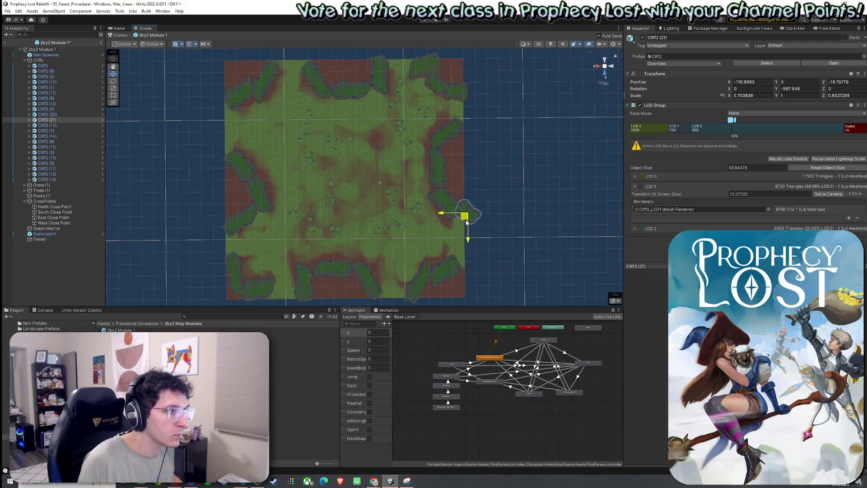
left_click(56, 121)
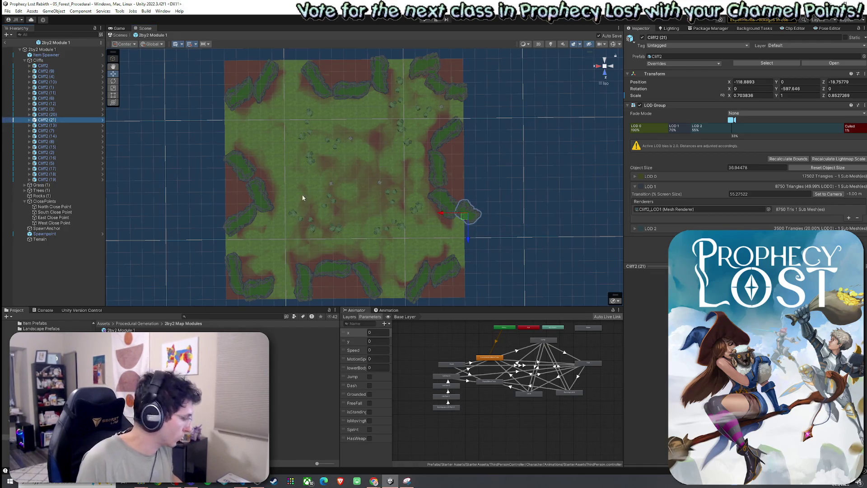
key("ctrl+d")
mouse_move(465, 217)
left_mouse_down()
mouse_move(467, 274)
mouse_move(545, 300)
mouse_move(530, 303)
mouse_move(524, 293)
left_mouse_up()
key("e")
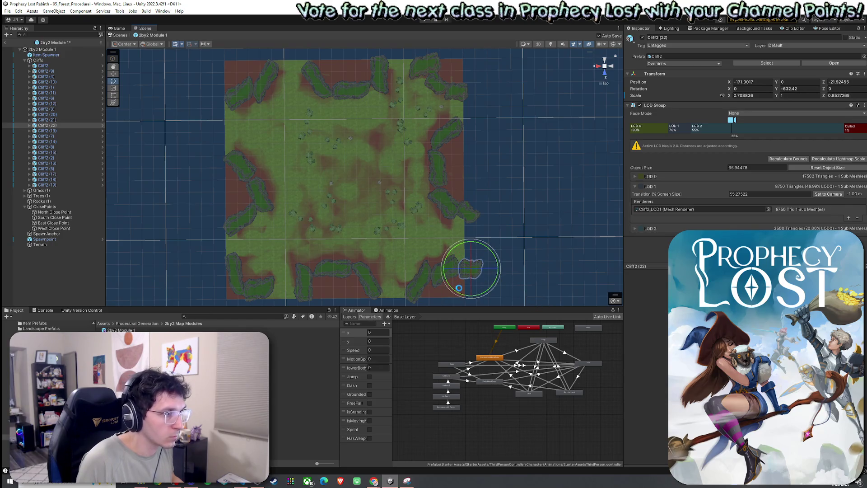
key("ctrl+d")
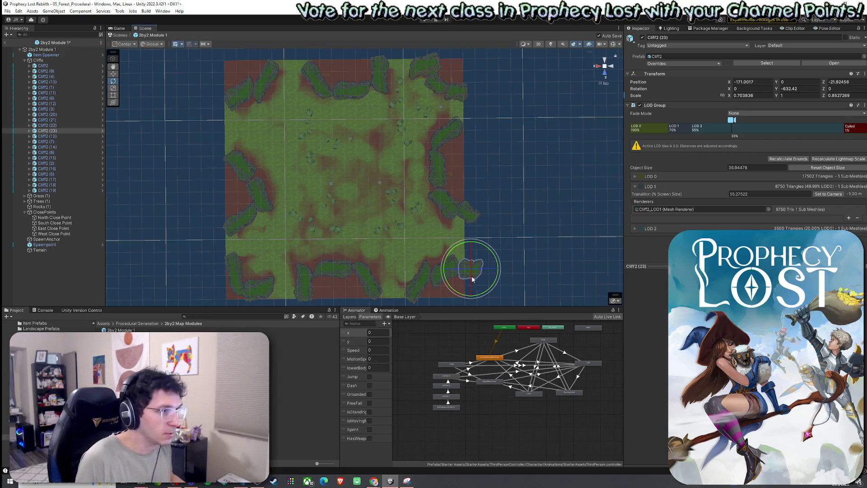
key("ctrl+s")
key("w")
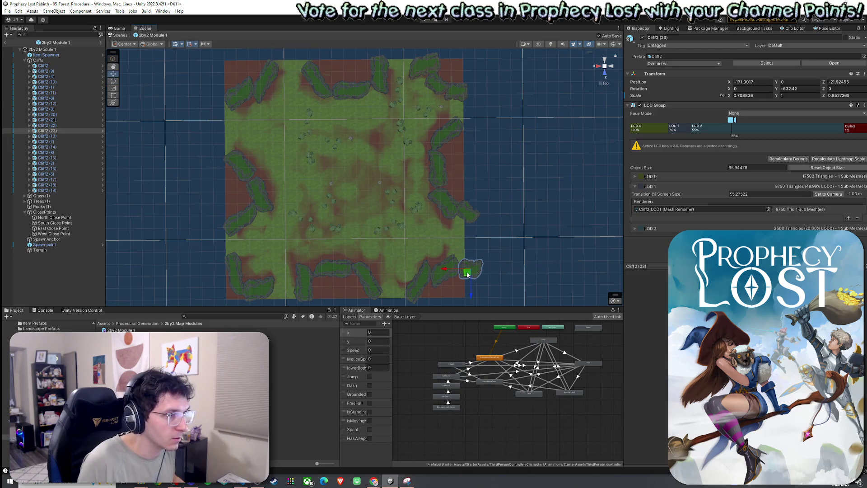
mouse_move(468, 274)
left_mouse_down()
mouse_move(274, 275)
mouse_move(232, 253)
mouse_move(255, 220)
mouse_move(212, 108)
mouse_move(214, 121)
left_mouse_up()
key("ctrl+z")
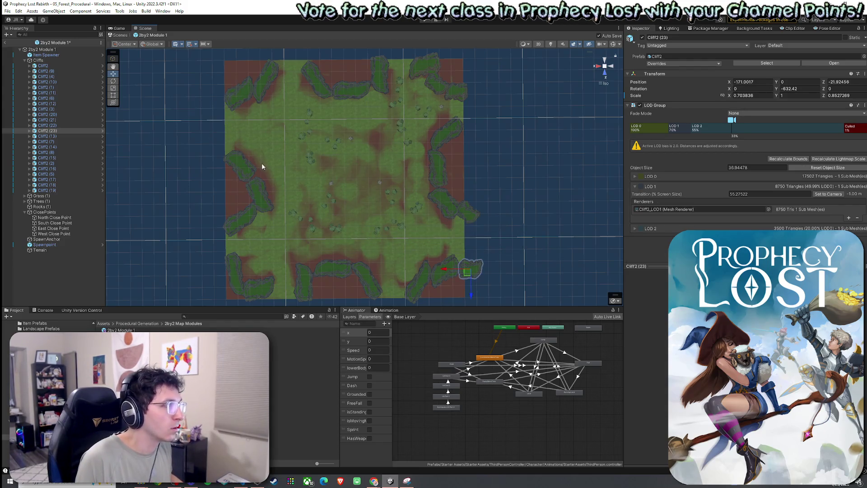
Shift the three left-side cliffs slightly outward and save.
left_click(244, 170)
left_click(259, 191, "shift")
left_click(251, 222, "shift")
left_click_drag(244, 197, 240, 194)
key("ctrl+s")
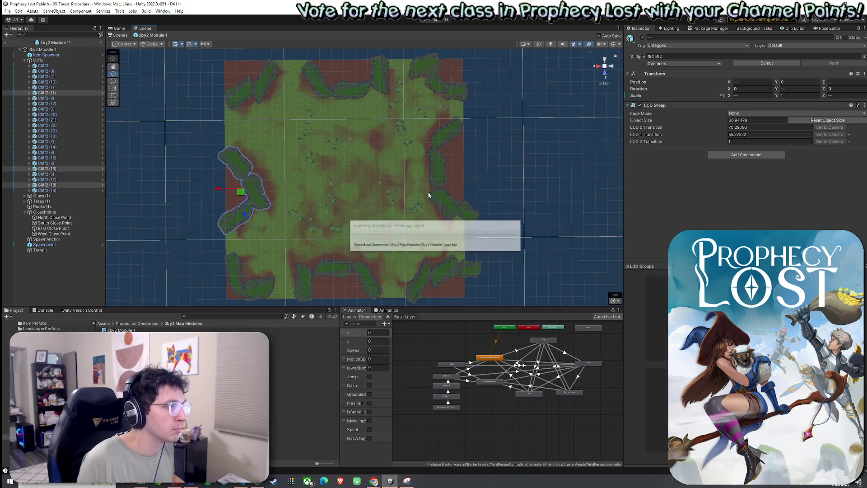
Push four right-side cliffs, including Cliff2 (1) and Cliff2 (21), slightly right.
left_click(449, 138)
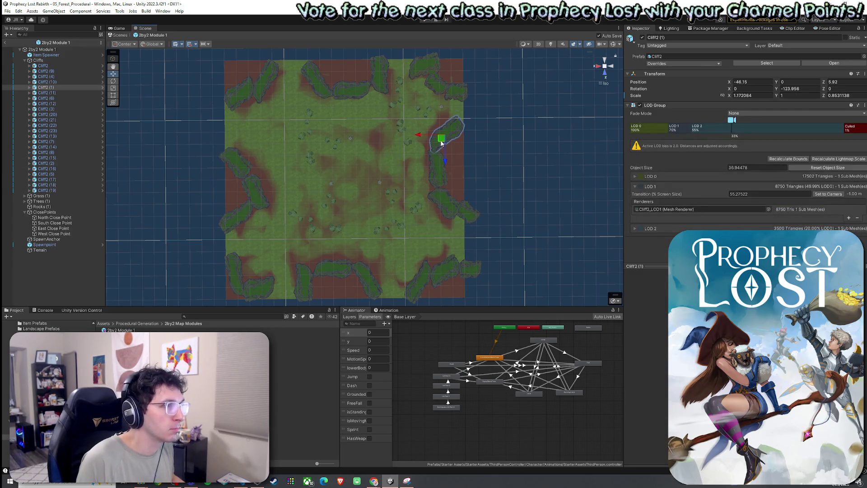
left_click(441, 174, "shift")
left_click(443, 183, "shift")
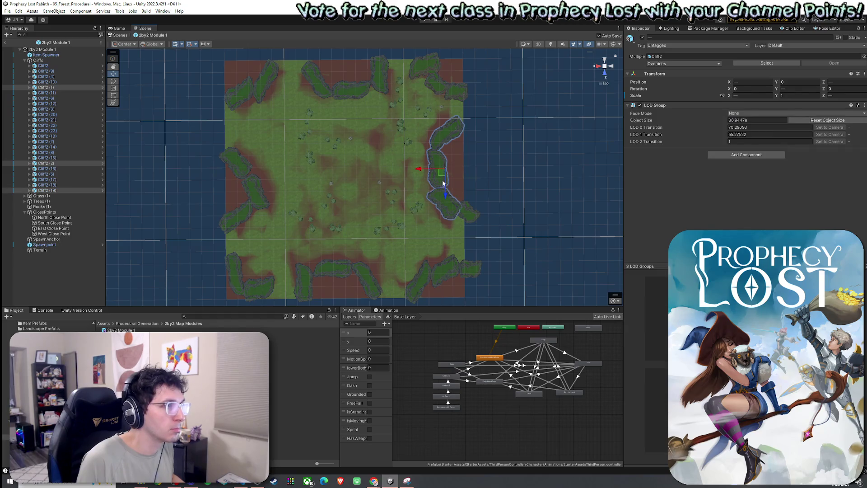
left_click(465, 214, "shift")
left_click_drag(443, 173, 464, 199)
key("e")
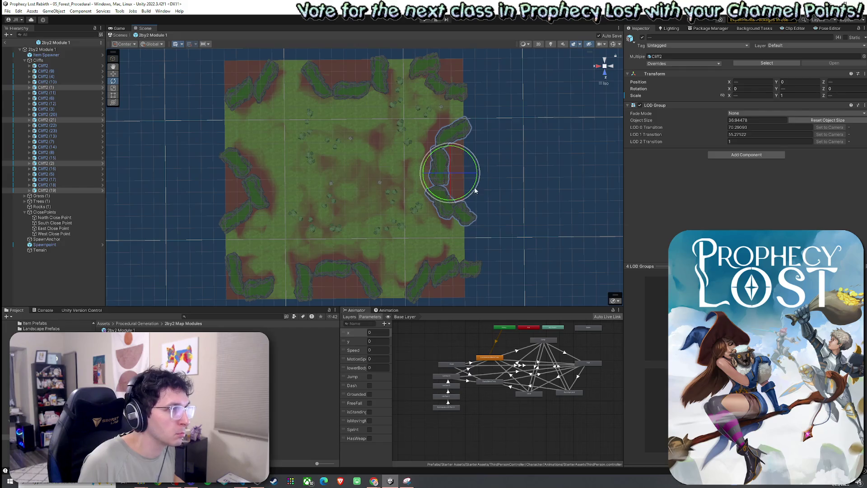
Pull the top-left and bottom-left corner cliffs outward and rotate Cliff2 (14) slightly.
left_click(267, 84)
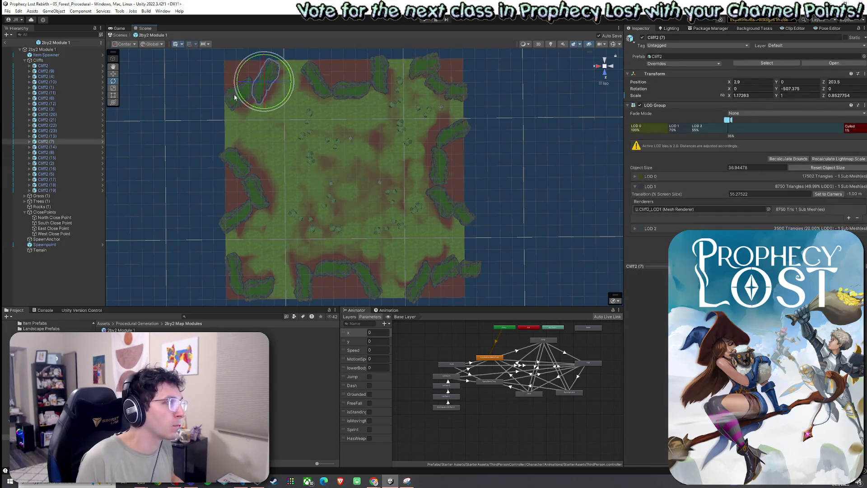
left_click(242, 93, "shift")
key("w")
left_click_drag(254, 97, 249, 91)
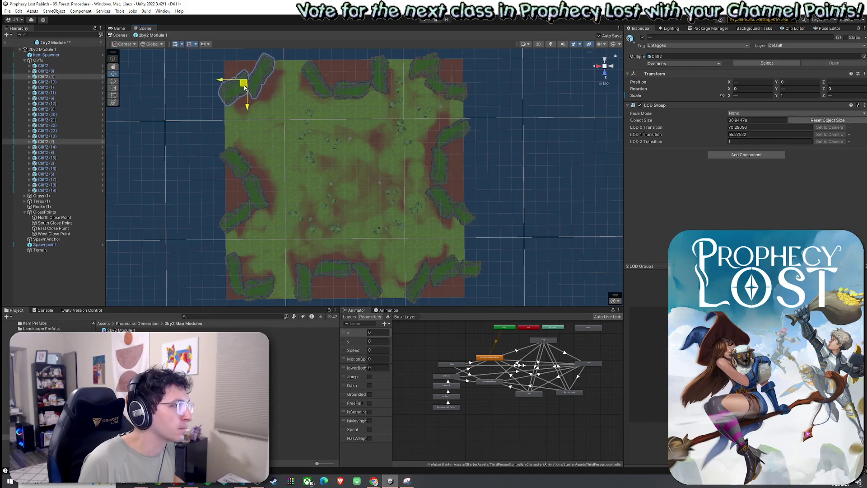
left_click(249, 291)
left_click(242, 283, "shift")
left_click_drag(246, 284, 241, 288)
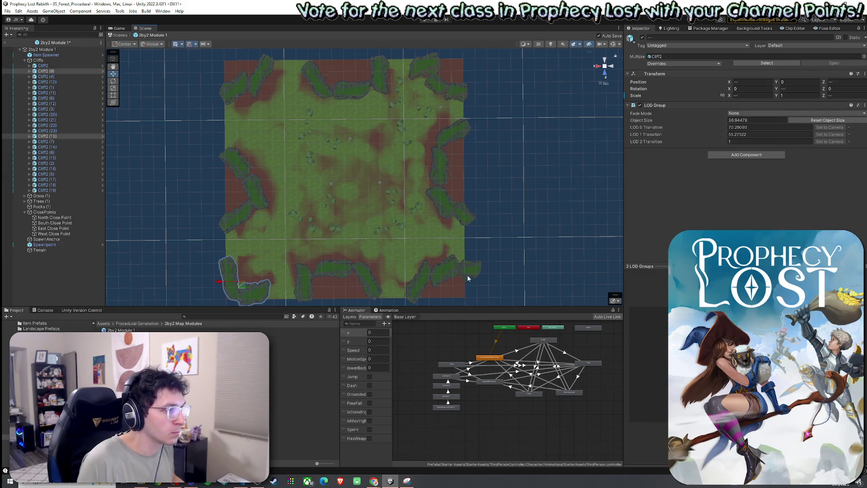
left_click(420, 284)
key("e")
left_click_drag(433, 273, 421, 298)
key("w")
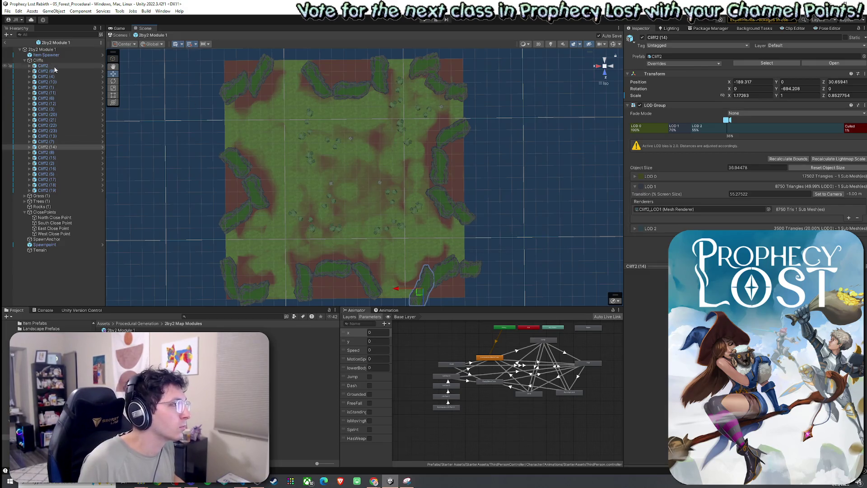
Select the terrain and switch to Paint Texture mode.
left_click_drag(339, 175, 338, 176)
scroll(338, 176, "down", 10)
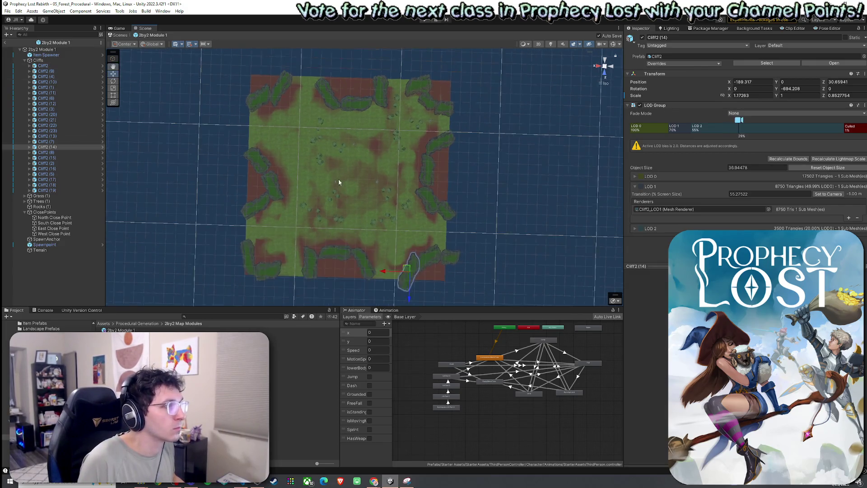
scroll(344, 209, "up", 8)
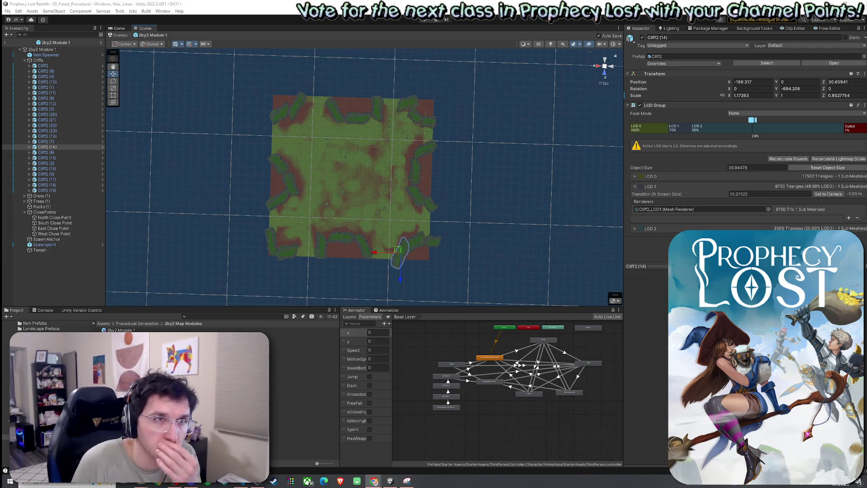
left_click(28, 8)
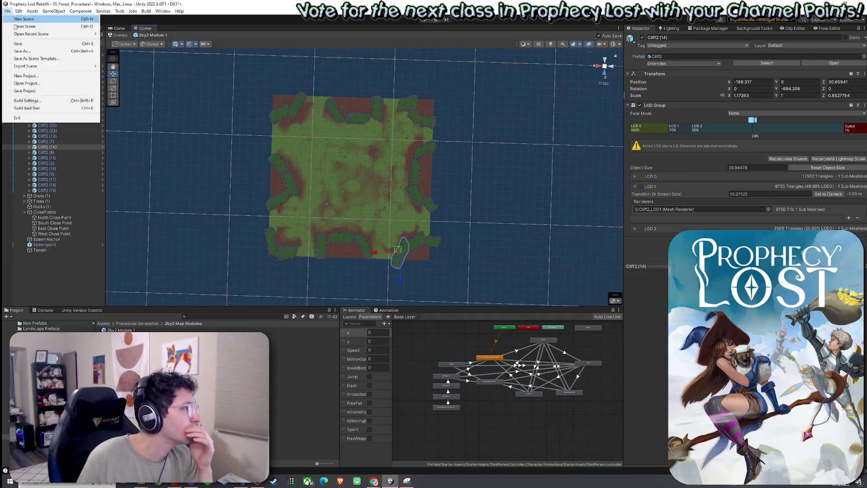
left_click(28, 8)
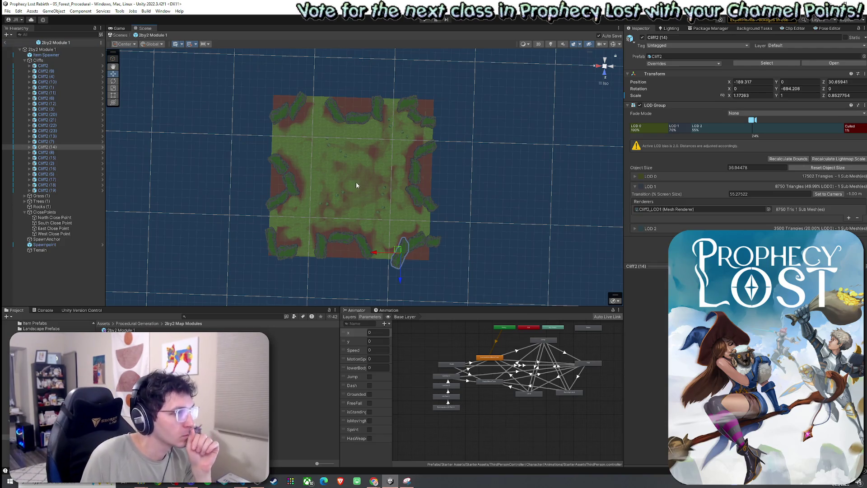
scroll(356, 181, "up", 5)
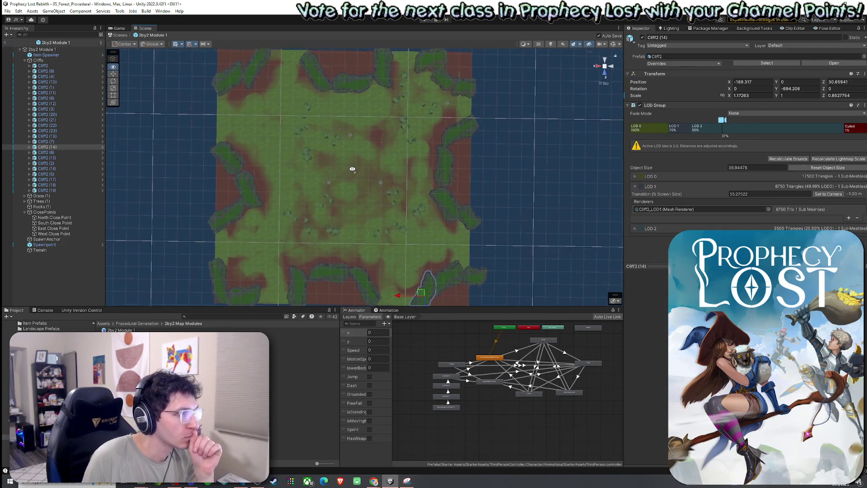
scroll(352, 172, "down", 3)
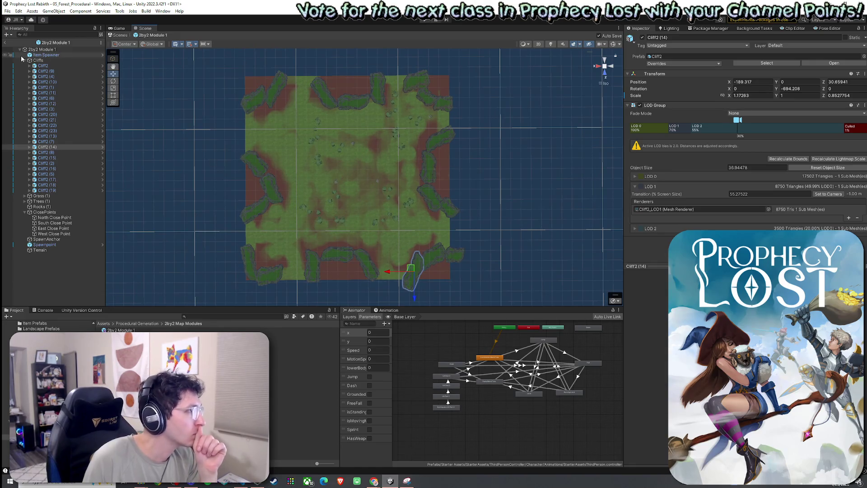
left_click(336, 146)
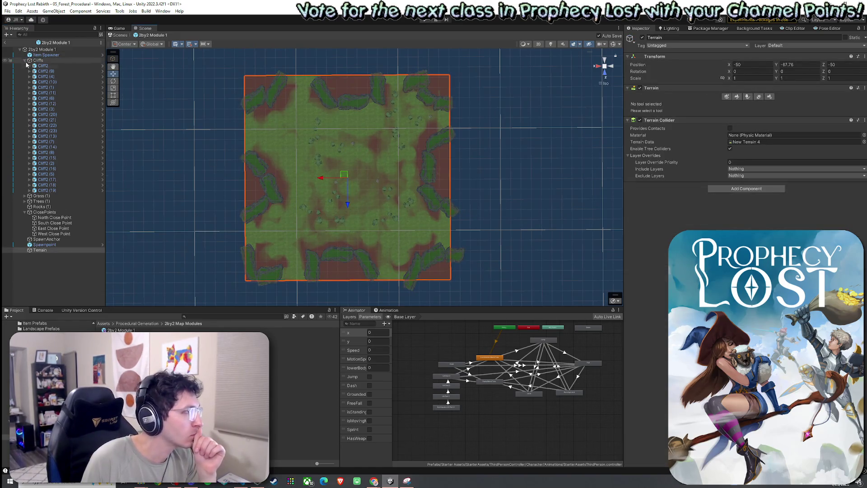
left_click(737, 96)
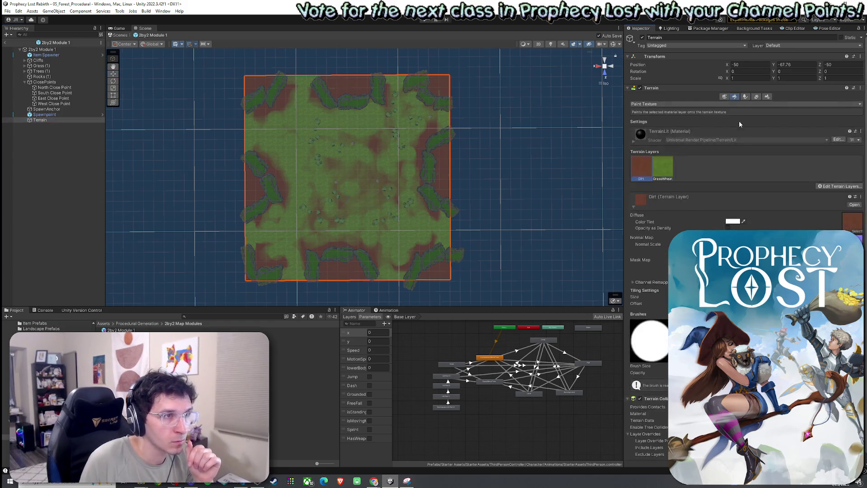
Paint GrassWheat over the dirt at the terrain's bottom-left corner.
left_click(665, 166)
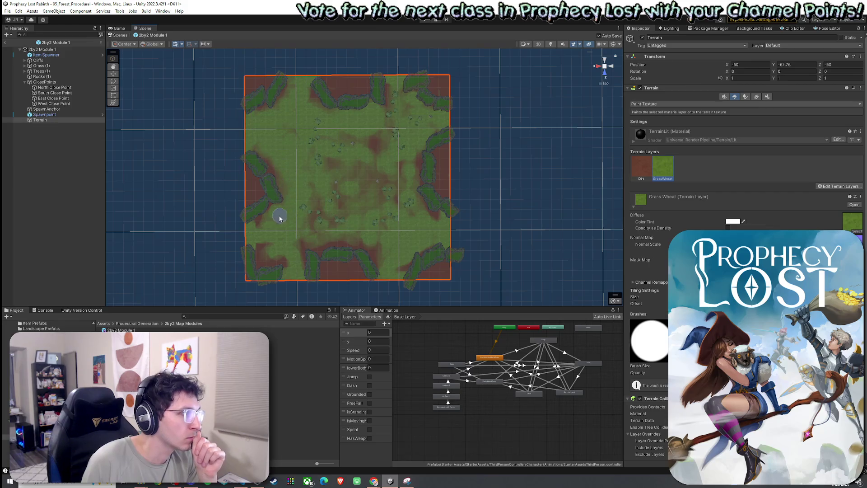
mouse_move(260, 240)
left_mouse_down()
mouse_move(265, 261)
mouse_move(275, 261)
left_mouse_up()
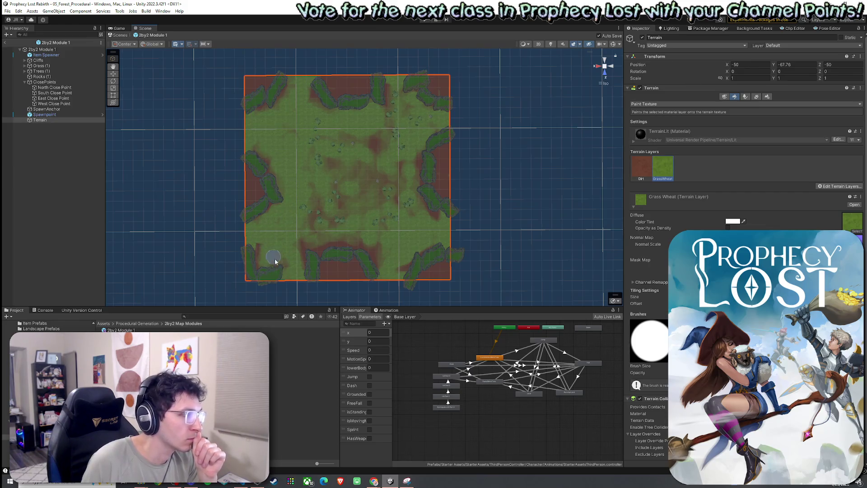
left_click(641, 168)
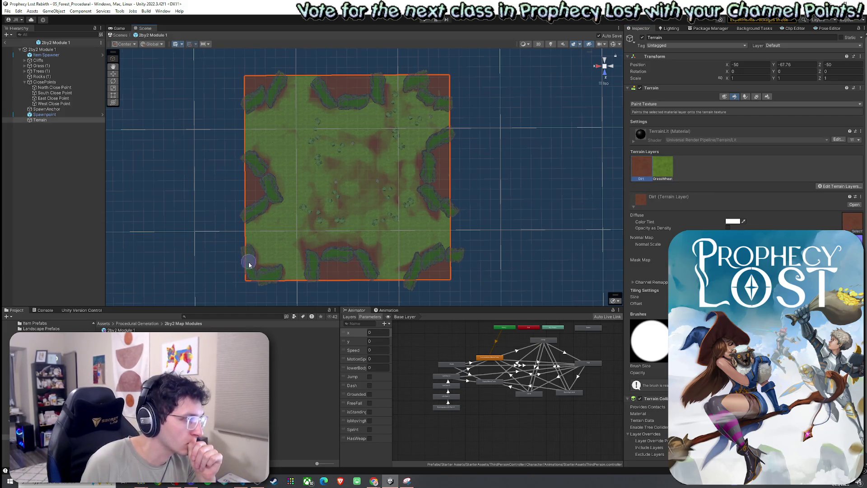
key("ctrl+z")
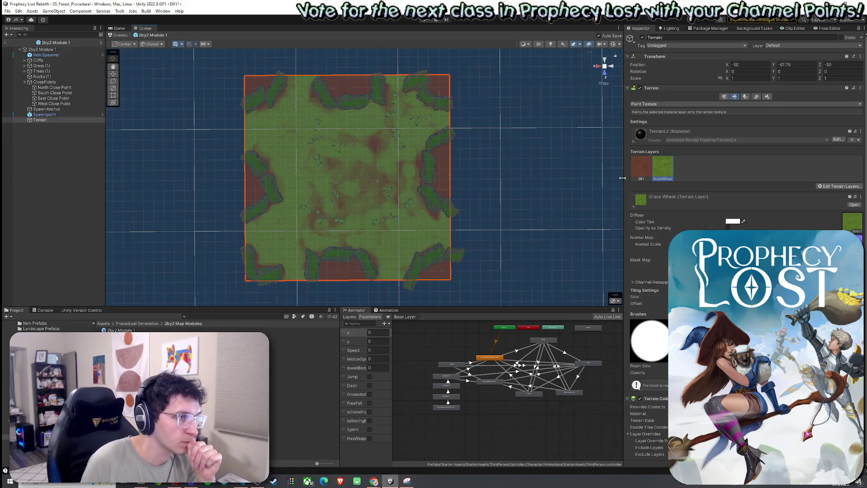
key("ctrl+y")
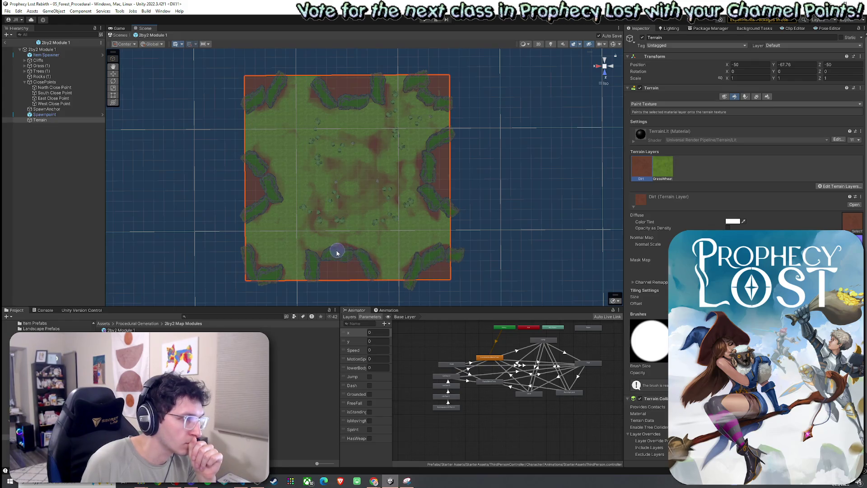
key("ctrl+z")
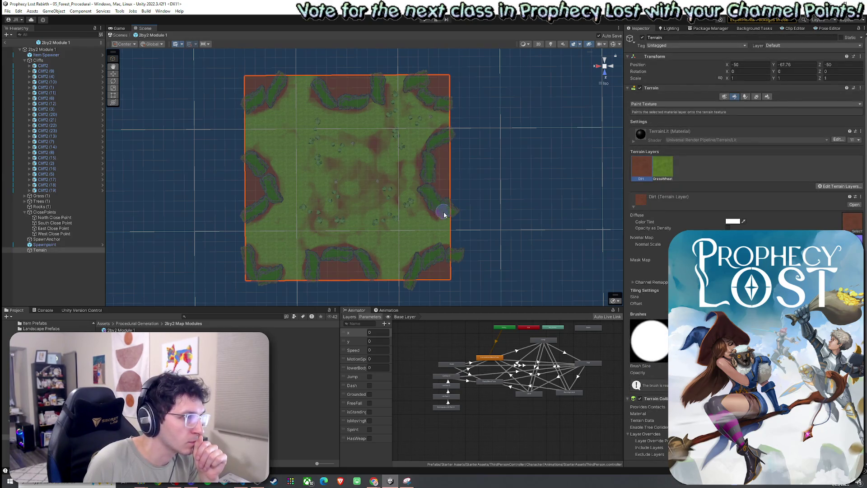
left_click(653, 173)
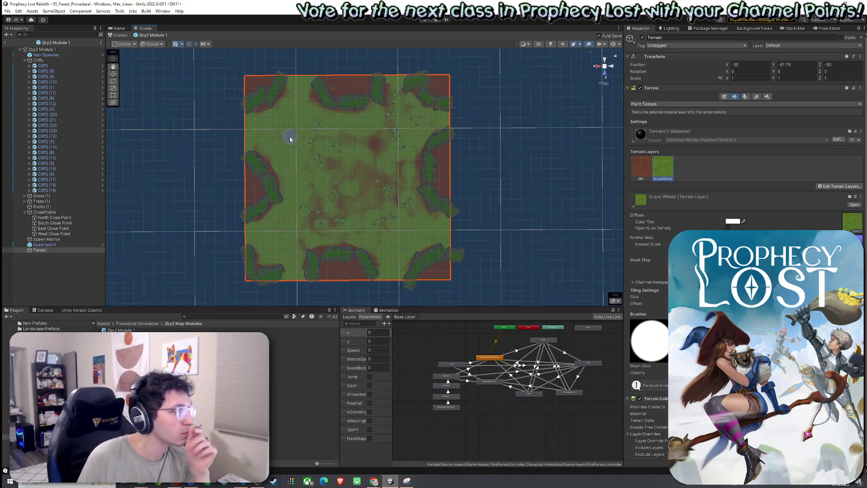
Rotate the three top-edge cliffs, starting from Cliff2 (8), slightly.
left_click(332, 101)
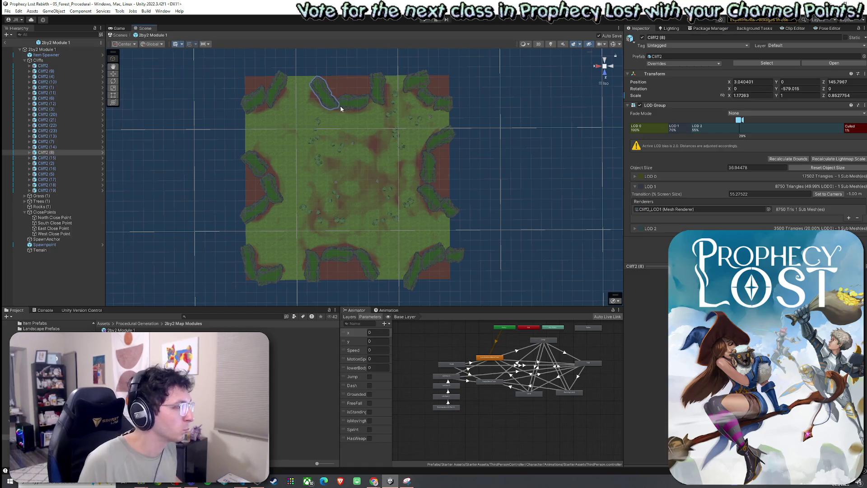
left_click(359, 100, "shift")
left_click(380, 104, "shift")
key("e")
left_click_drag(358, 106, 360, 103)
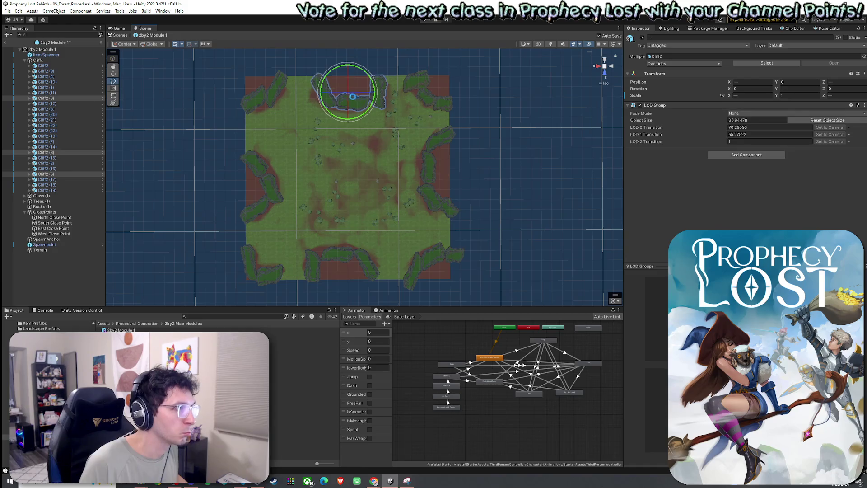
key("w")
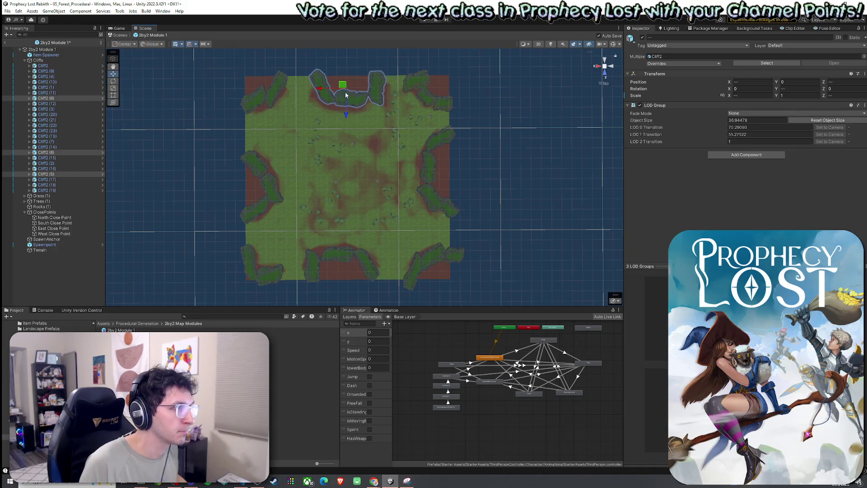
Shift three bottom-edge cliffs down and turn one bottom cliff to about -714.7 Y rotation.
left_click(369, 261)
left_click(344, 254, "shift")
left_click(311, 269, "shift")
left_click_drag(341, 260, 354, 266)
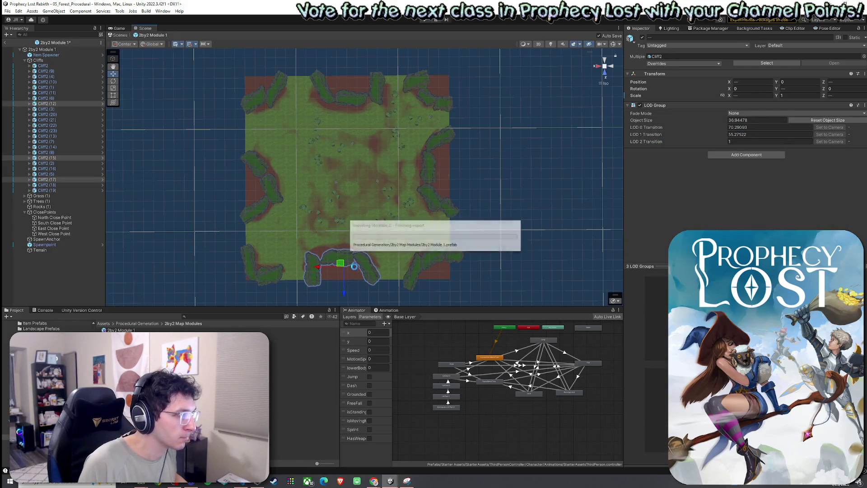
left_click(323, 277)
left_click_drag(298, 269, 301, 270)
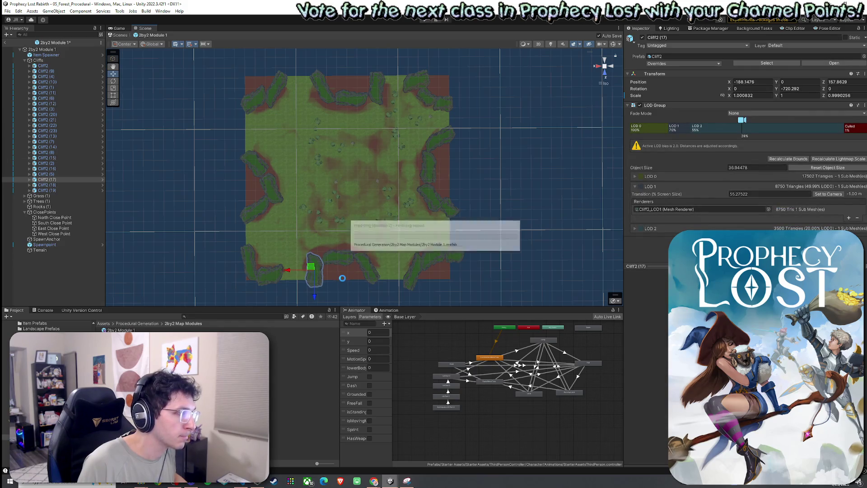
key("e")
left_click_drag(332, 294, 329, 296)
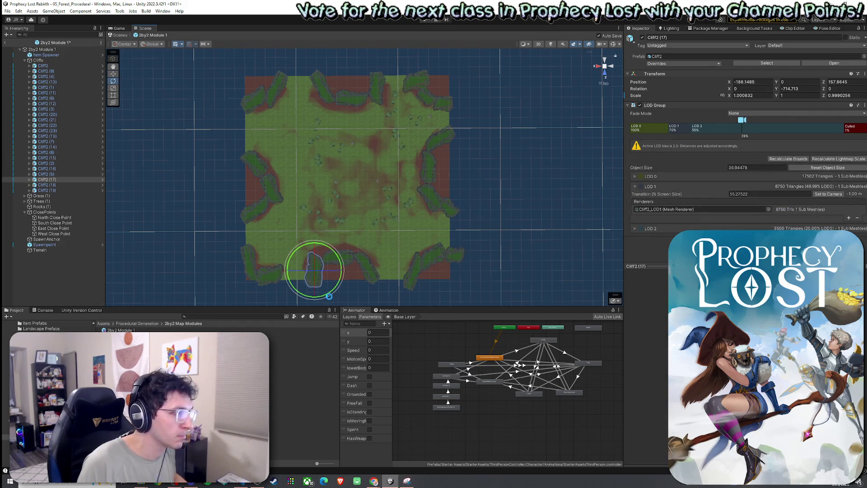
left_click(530, 133)
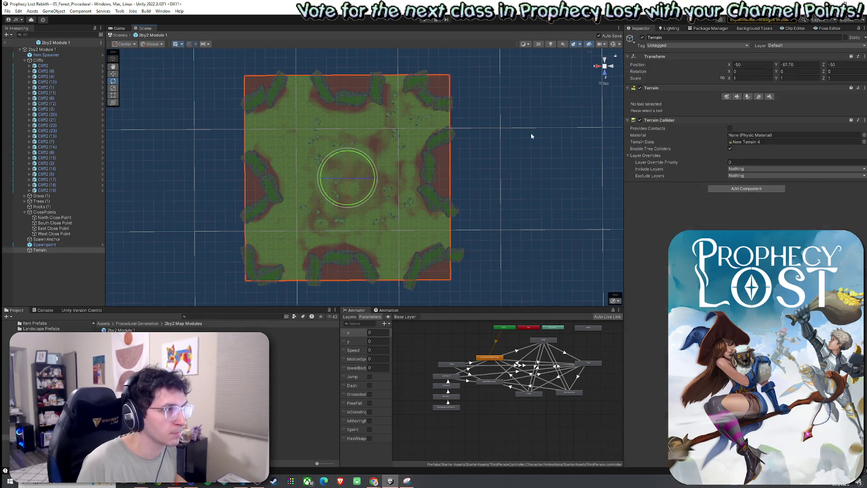
With Paint Texture, switch between the Dirt and GrassWheat layers to brush reddish dirt into the terrain centre.
left_click(737, 97)
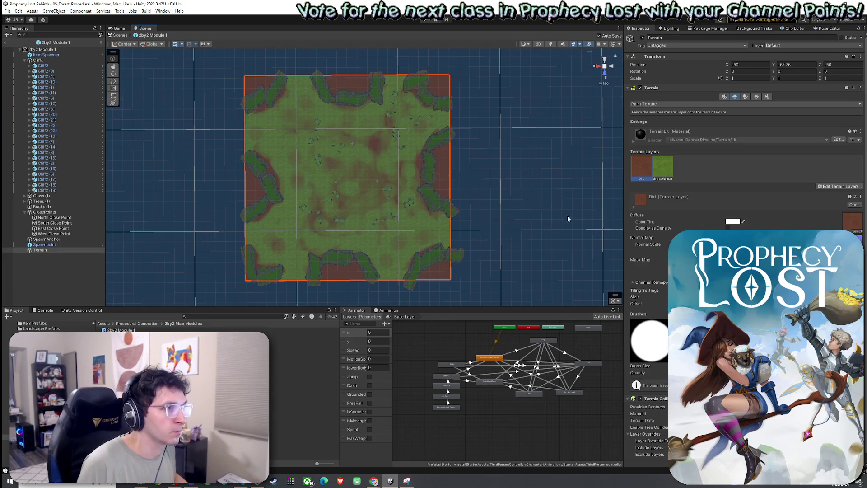
left_click(670, 178)
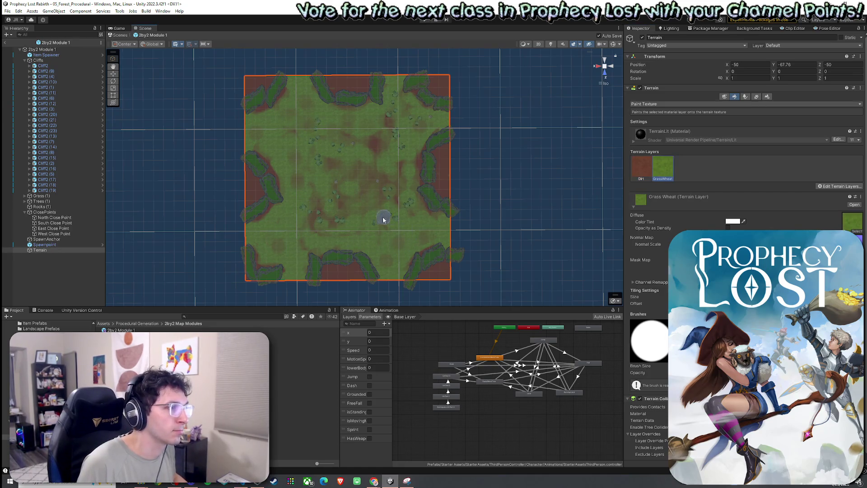
left_click(638, 164)
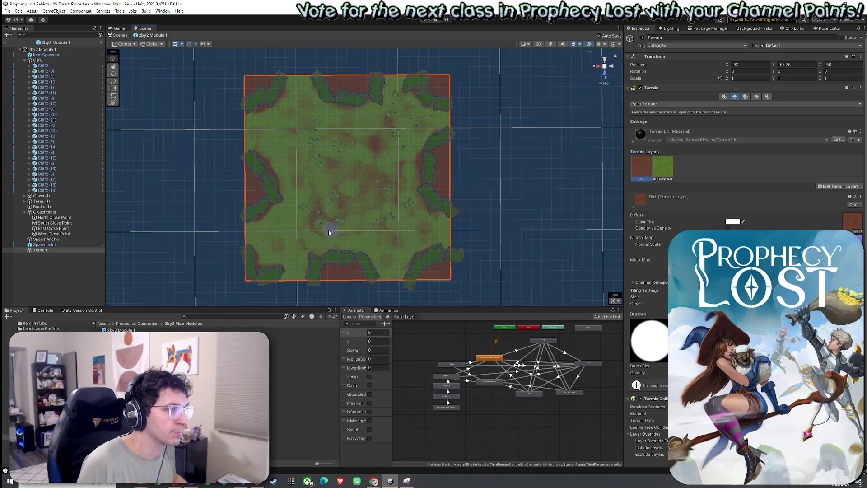
left_click(418, 129)
left_click(656, 177)
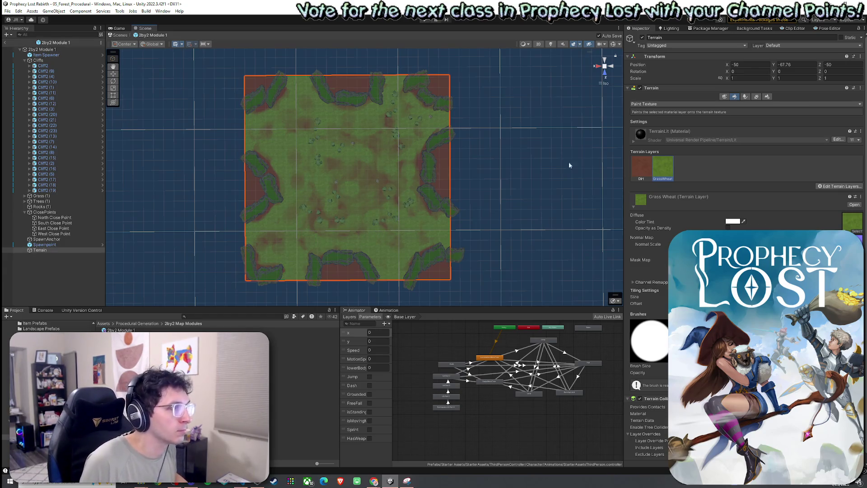
left_click(641, 167)
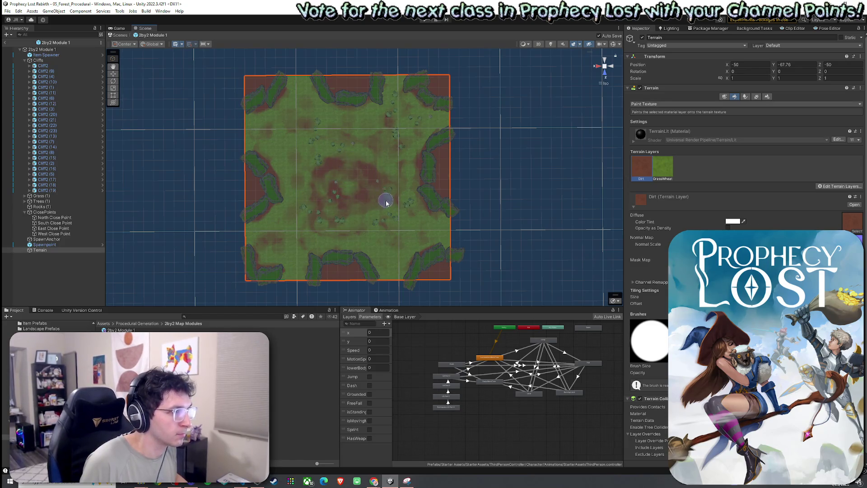
scroll(350, 212, "up", 5)
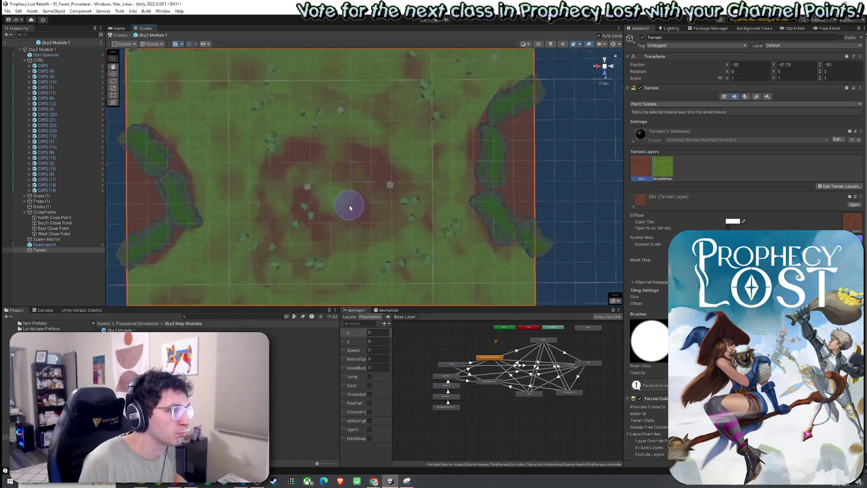
Box-select the central tree and grass objects and move the group up and left.
left_click_drag(340, 203, 394, 188)
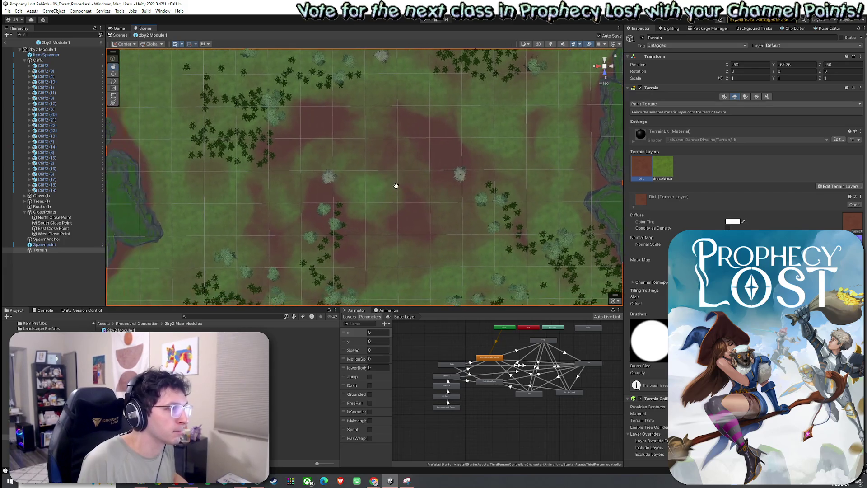
left_click_drag(285, 165, 379, 298)
scroll(387, 246, "down", 2)
scroll(245, 229, "down", 2)
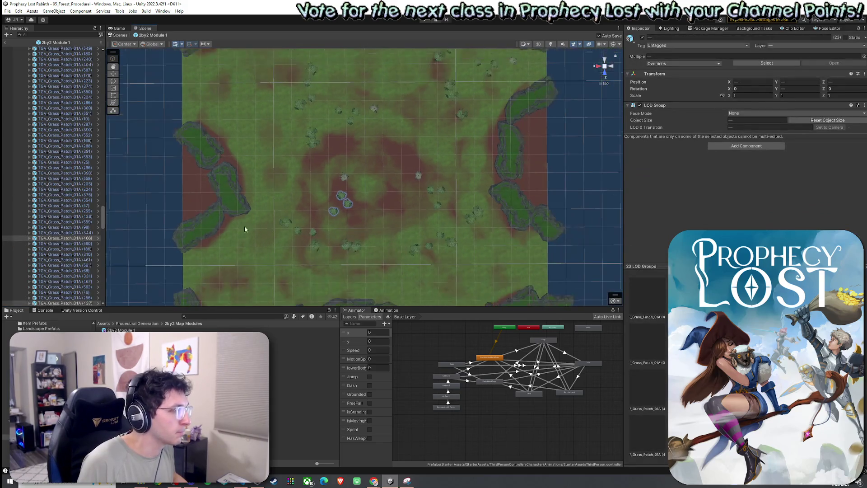
mouse_move(103, 220)
left_mouse_down()
mouse_move(109, 47)
mouse_move(109, 301)
left_mouse_up()
scroll(337, 212, "down", 5)
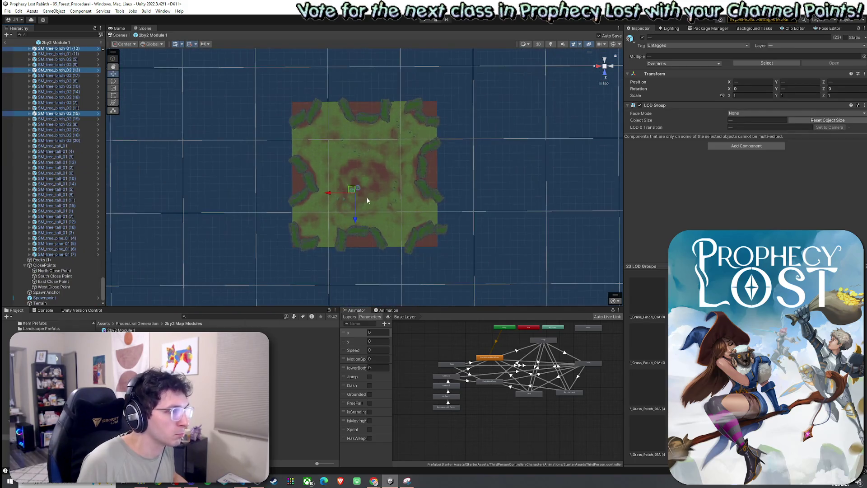
key("w")
scroll(366, 208, "up", 2)
scroll(366, 208, "up", 10)
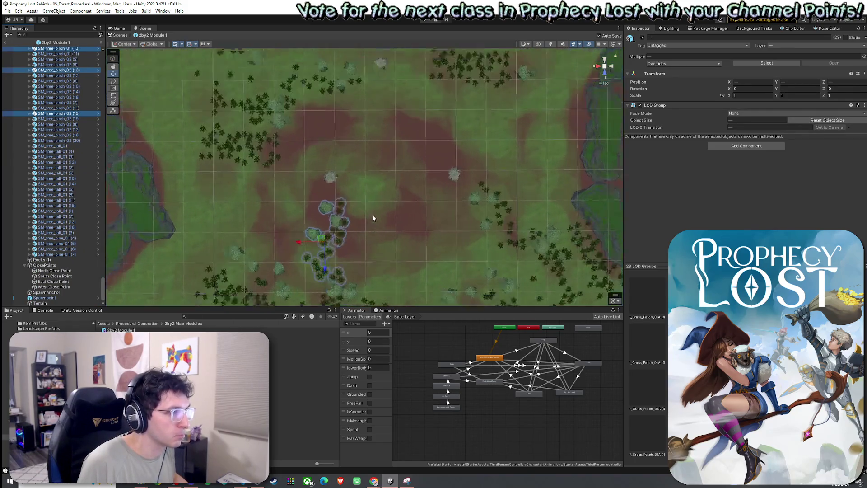
mouse_move(301, 157)
left_mouse_down()
mouse_move(209, 132)
mouse_move(185, 114)
left_mouse_up()
Exit the 2by2 Module 1 prefab back to the 05_Forest_Procedural scene.
mouse_move(352, 93)
left_mouse_down()
mouse_move(345, 158)
mouse_move(356, 224)
mouse_move(354, 191)
left_mouse_up()
scroll(348, 197, "down", 10)
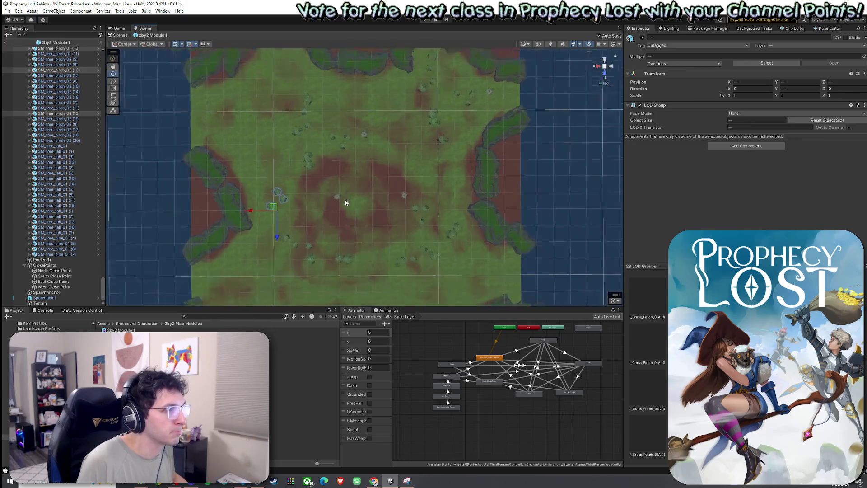
left_click(8, 14)
left_click(8, 13)
double_click(150, 8)
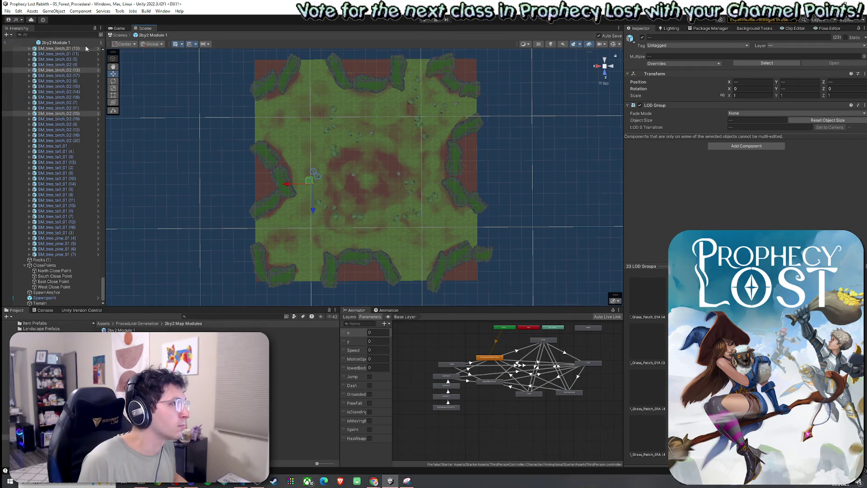
left_click(4, 43)
left_click(8, 11)
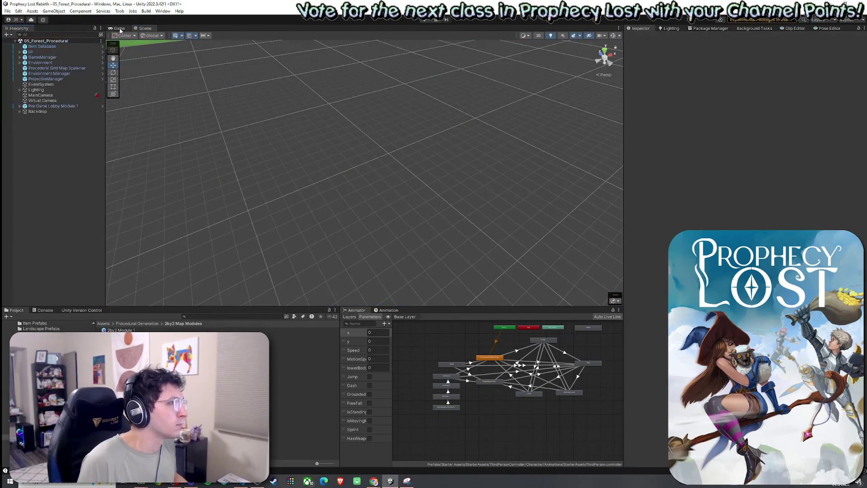
Enter Play mode, choose START GAME, and look down on the generated map in the Scene view.
left_click(435, 19)
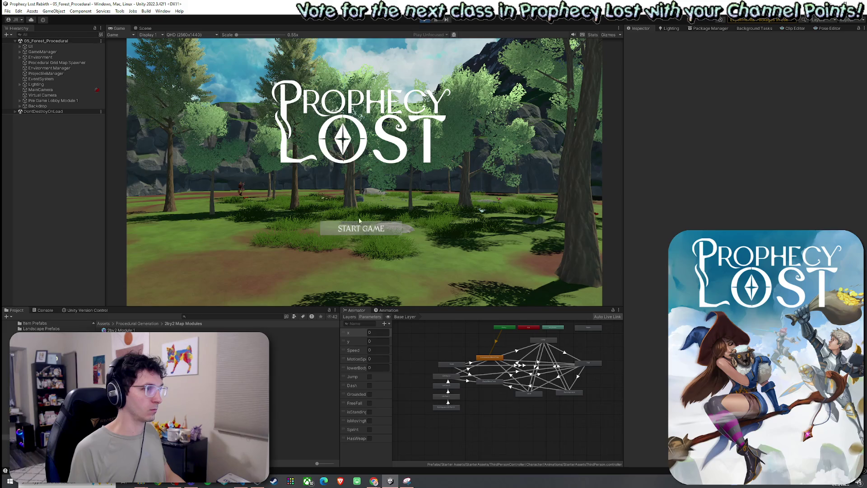
left_click(362, 230)
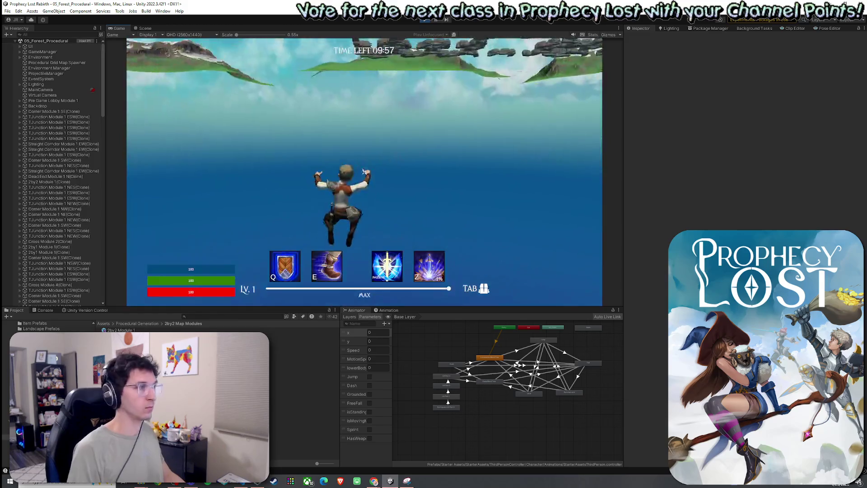
key("super")
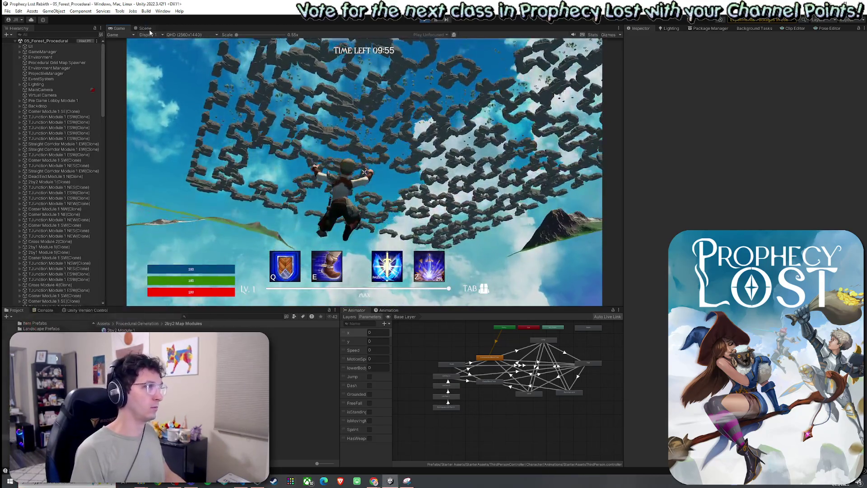
left_click(145, 28)
mouse_move(396, 231)
left_mouse_down()
mouse_move(505, 271)
mouse_move(652, 267)
left_mouse_up()
scroll(505, 271, "down", 10)
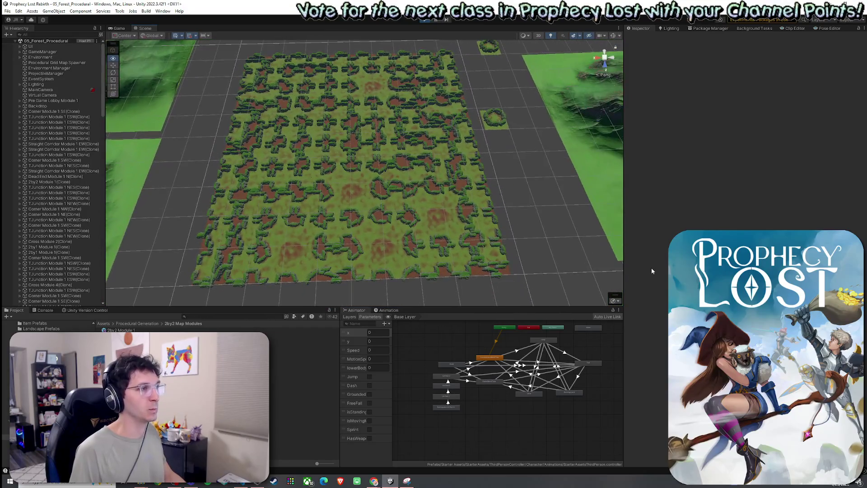
key("Up")
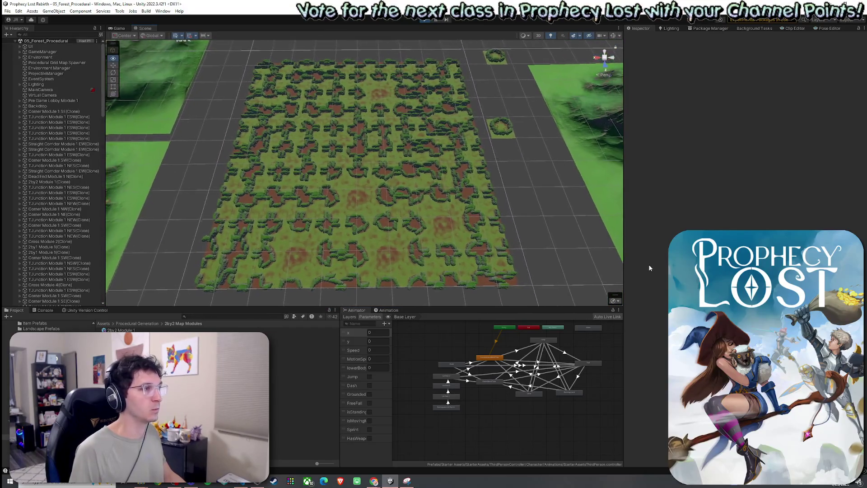
Fly the Scene camera toward the map and orbit it to a near top-down view.
key("Up")
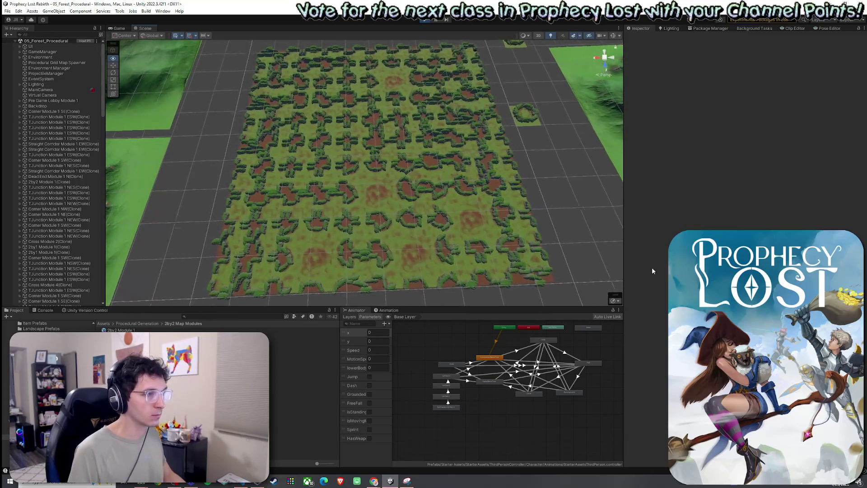
key("Up")
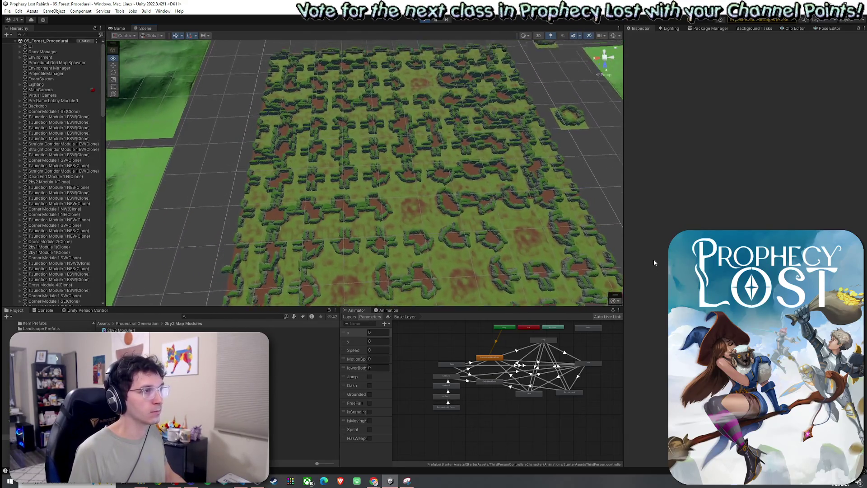
key("Up")
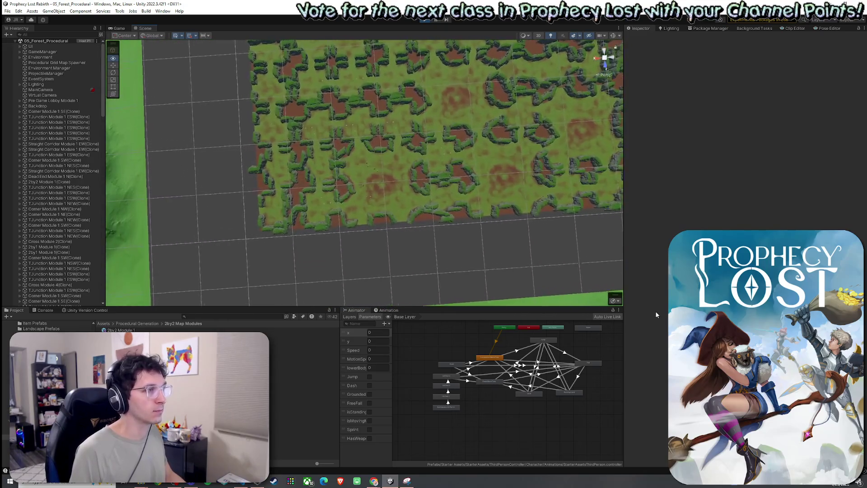
mouse_move(656, 310)
left_mouse_down()
mouse_move(643, 223)
mouse_move(523, 253)
mouse_move(429, 256)
mouse_move(631, 166)
mouse_move(424, 158)
mouse_move(278, 134)
mouse_move(316, 228)
mouse_move(431, 268)
mouse_move(622, 267)
mouse_move(628, 280)
left_mouse_up()
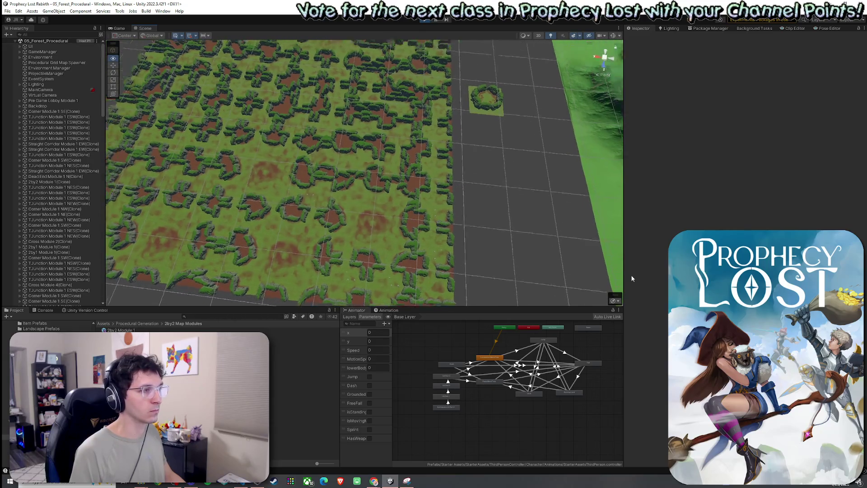
mouse_move(622, 272)
left_mouse_down()
mouse_move(600, 223)
mouse_move(561, 217)
mouse_move(391, 257)
mouse_move(380, 269)
mouse_move(421, 240)
mouse_move(445, 236)
mouse_move(650, 310)
mouse_move(652, 271)
mouse_move(647, 310)
mouse_move(649, 300)
mouse_move(604, 323)
mouse_move(577, 420)
left_mouse_up()
left_click_drag(574, 356, 578, 363)
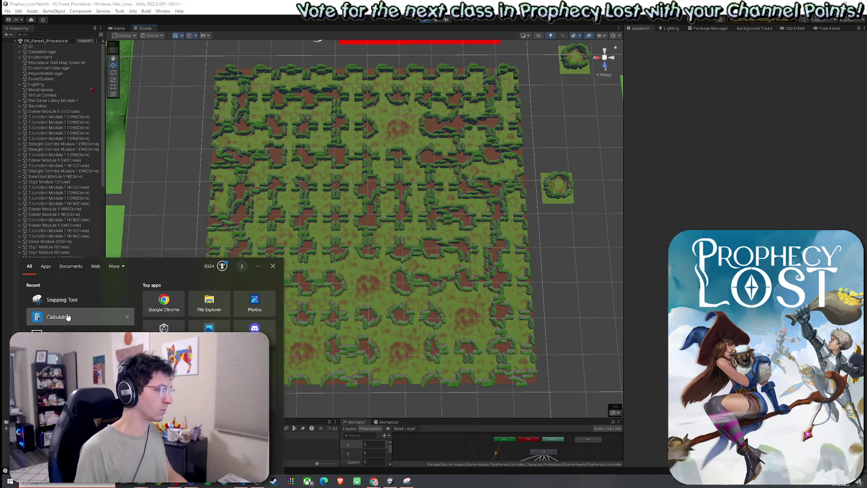
Capture the overhead map area with Snipping Tool, retaking it more tightly.
left_click(407, 481)
mouse_move(197, 59)
left_mouse_down()
mouse_move(305, 153)
mouse_move(535, 387)
mouse_move(585, 393)
left_mouse_up()
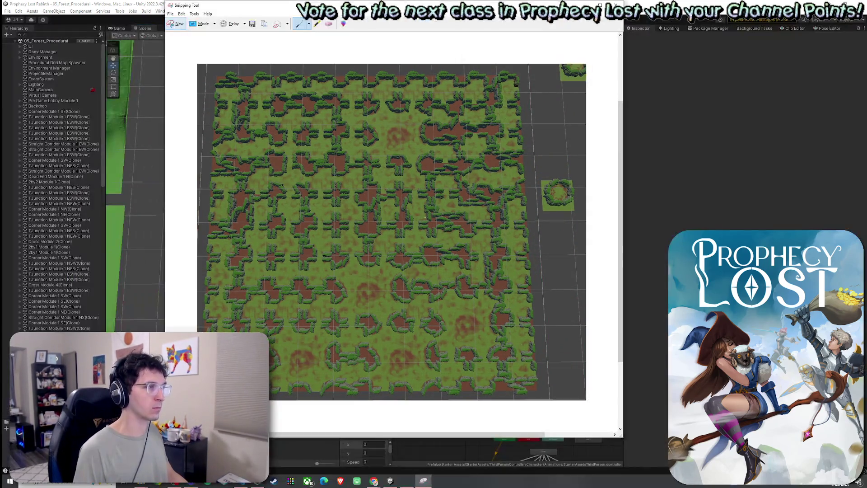
left_click(183, 26)
mouse_move(203, 56)
left_mouse_down()
mouse_move(360, 180)
mouse_move(580, 405)
mouse_move(535, 407)
mouse_move(542, 402)
left_mouse_up()
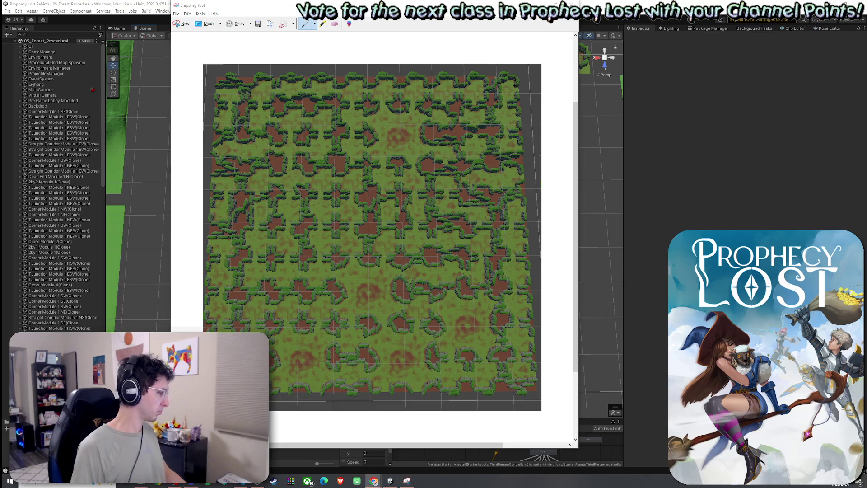
Close the capture without saving and stop Play mode in Unity with Ctrl+P.
key("alt+F4")
left_click(391, 230)
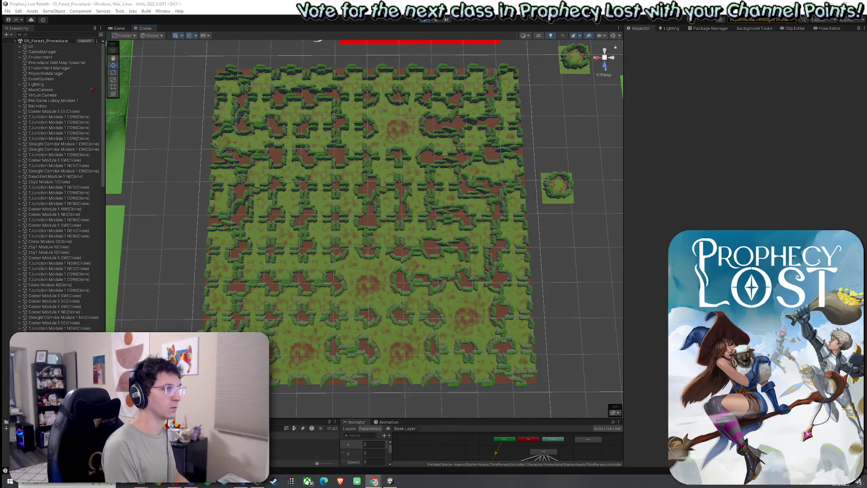
key("ctrl+p")
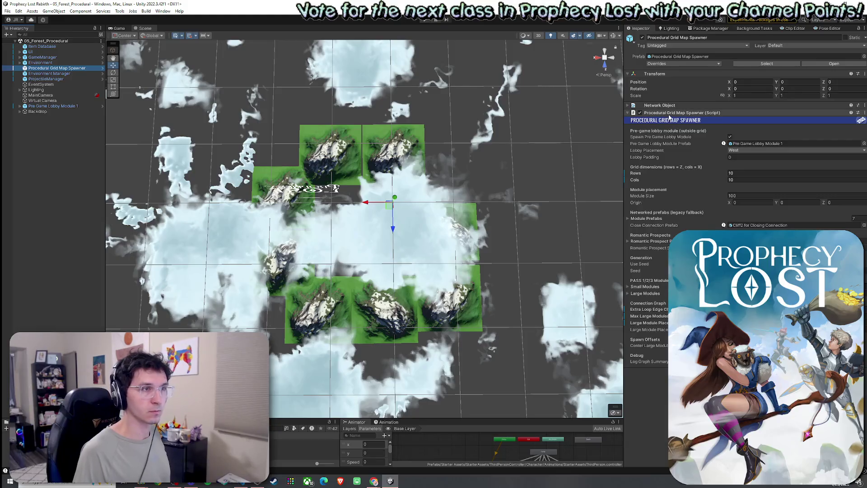
left_click(32, 482)
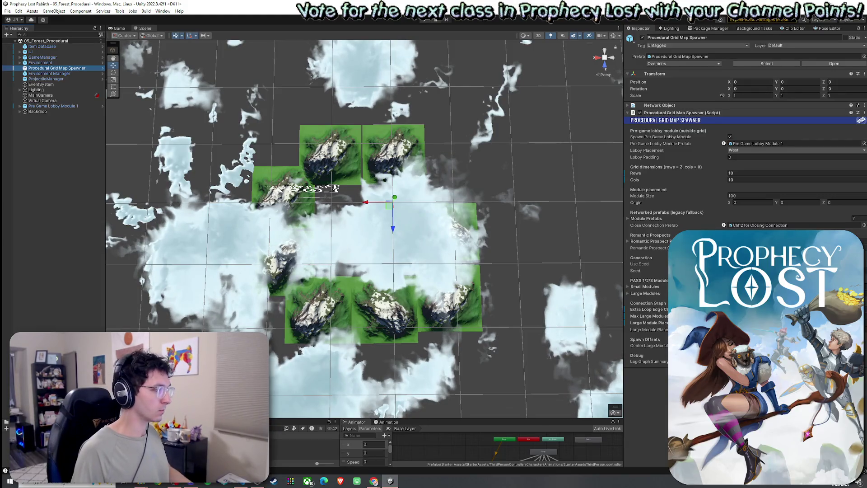
Snip the spawner's Inspector settings, then close Snipping Tool without saving.
type("snip")
left_click(83, 301)
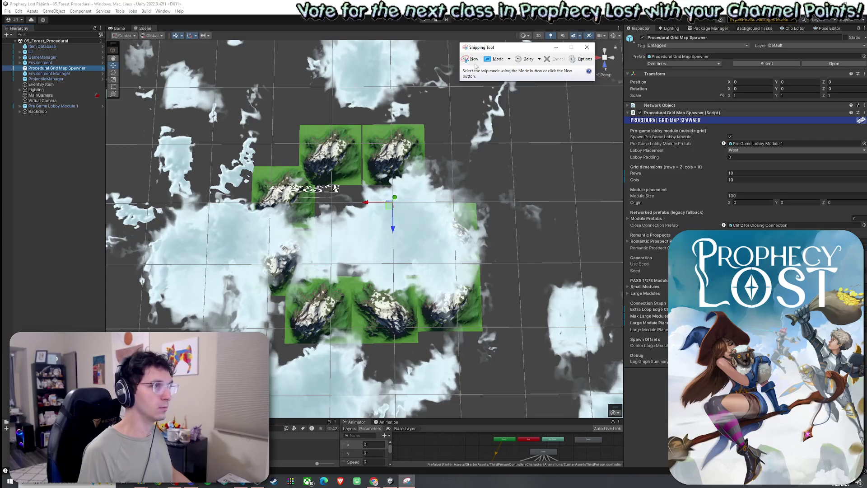
left_click(472, 59)
left_click_drag(858, 380, 858, 382)
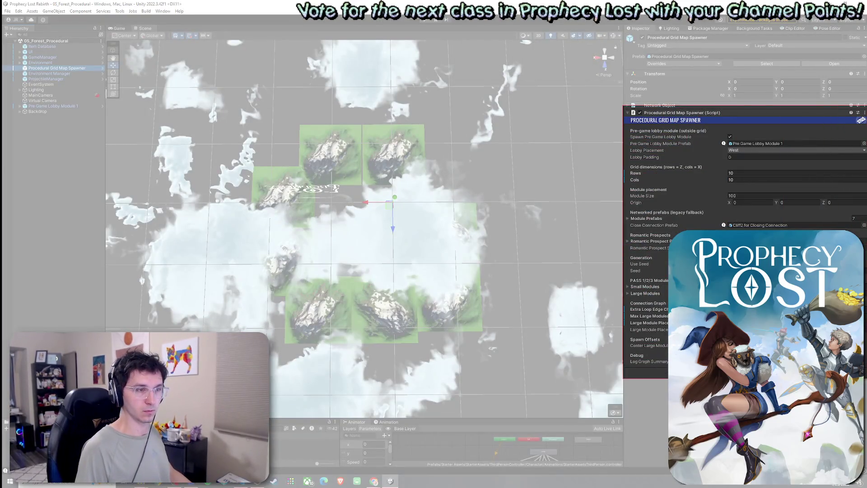
left_click(579, 56)
mouse_move(578, 65)
key("Escape")
key("Escape")
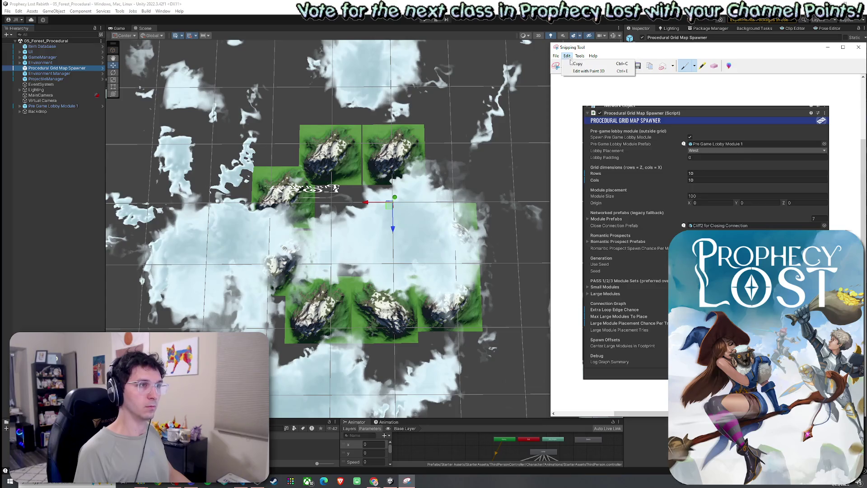
key("alt+Tab")
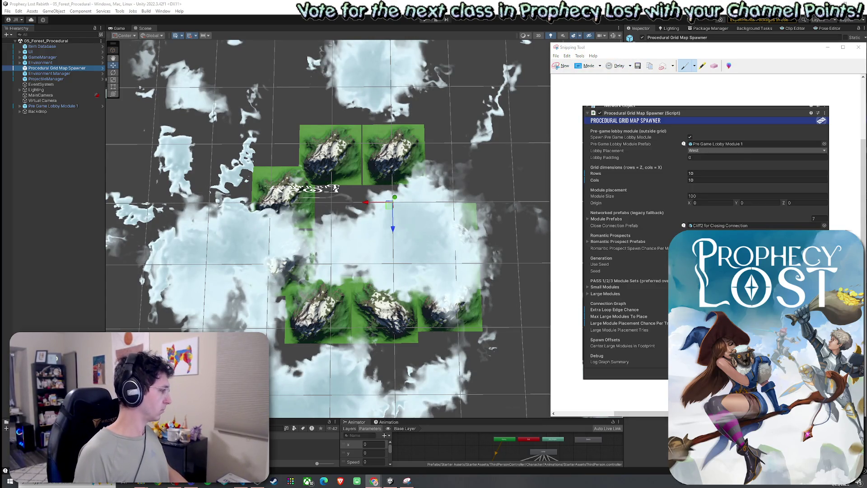
left_click(858, 47)
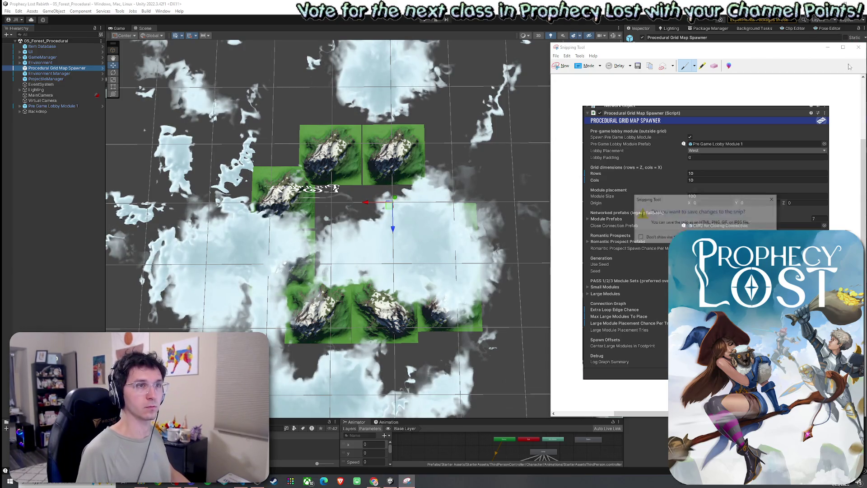
left_click(745, 236)
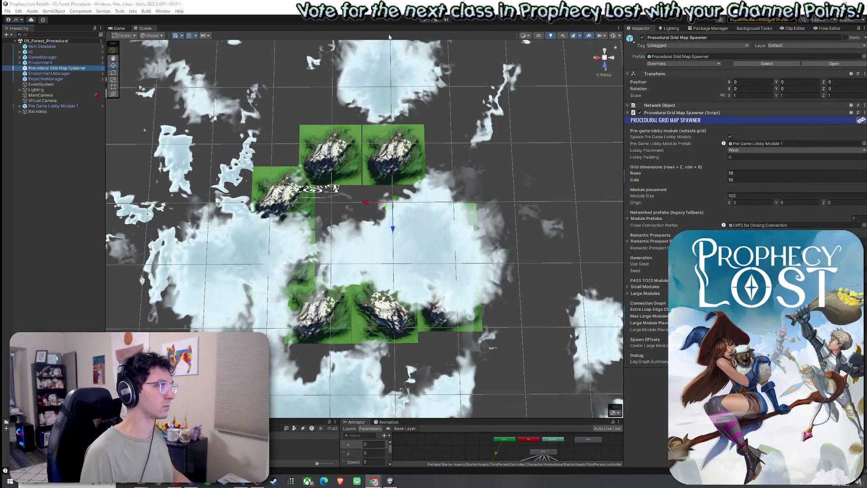
Open ProceduralGridMapSpawner.cs via Edit Script on the spawner component.
right_click(699, 114)
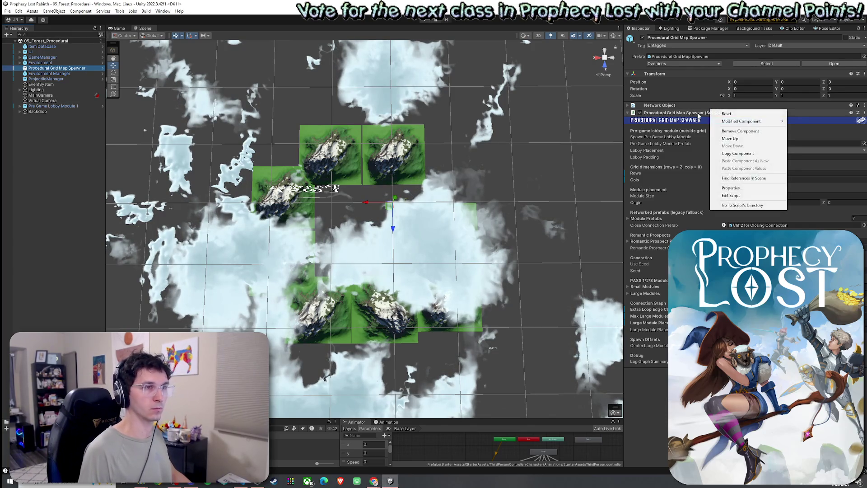
left_click(699, 115)
right_click(682, 120)
left_click(722, 200)
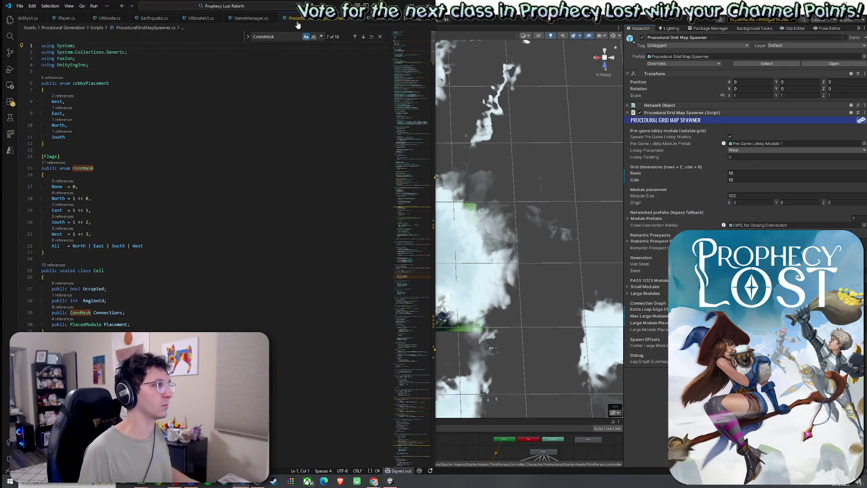
right_click(301, 18)
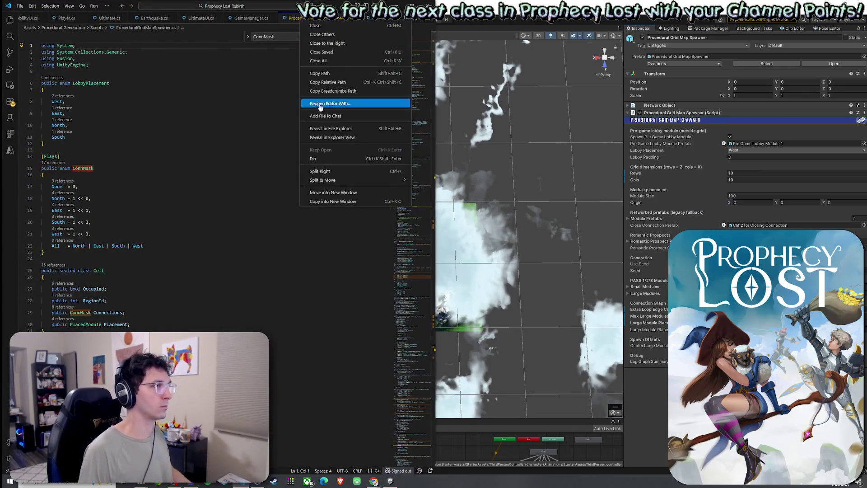
Dismiss the script tab's menu and switch back to the Unity editor.
left_click(331, 128)
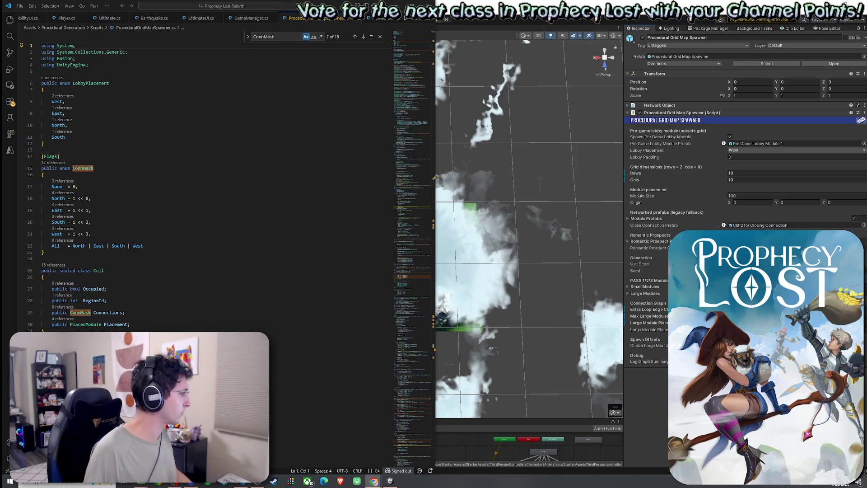
key("alt+Tab")
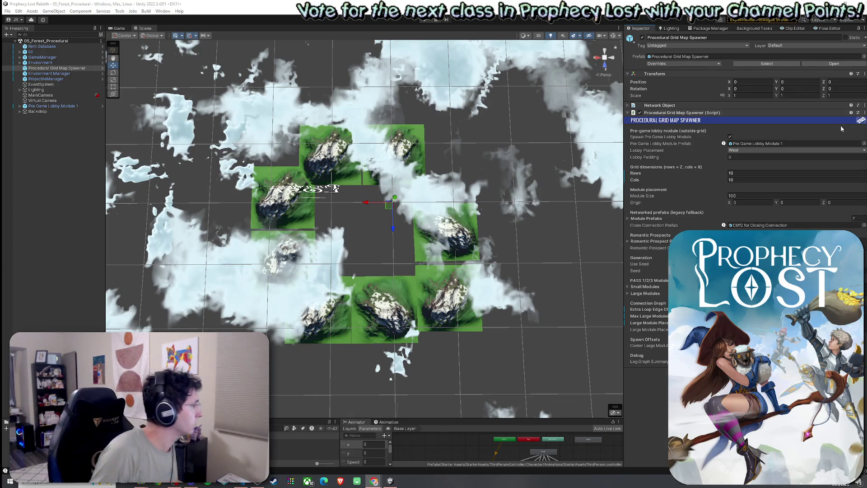
Frame the view on the Procedural Grid Map Spawner, then on the Environment object.
left_click(70, 69)
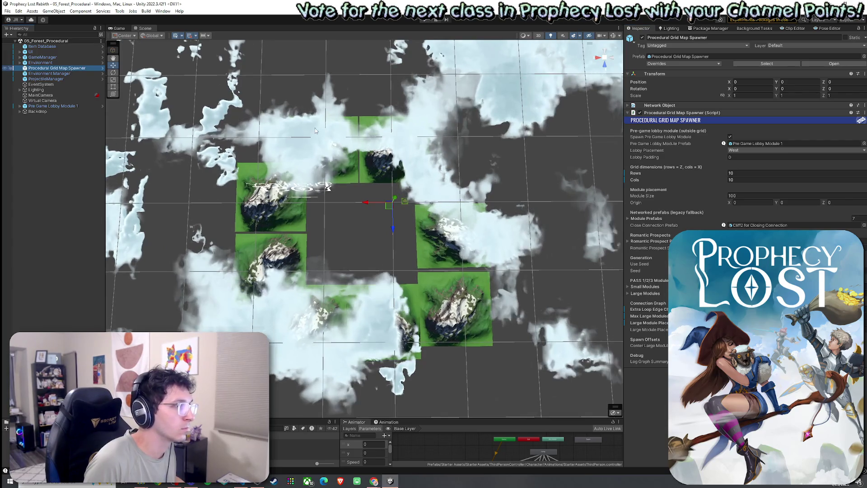
key("f")
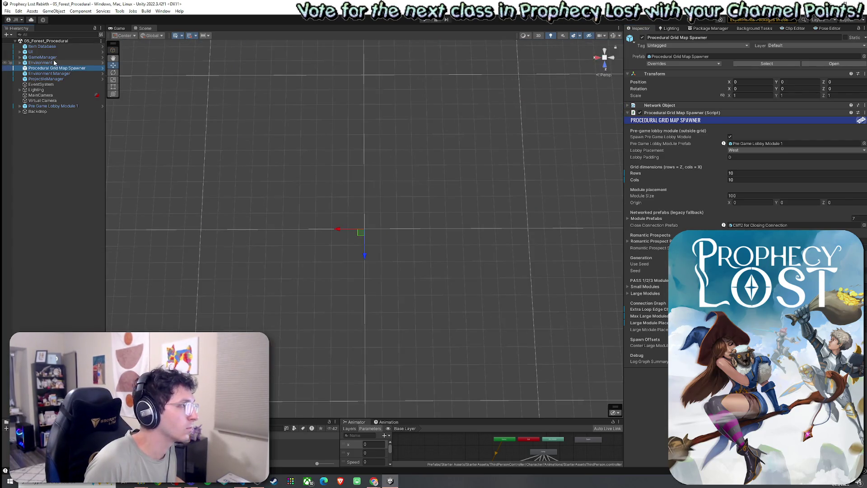
left_click(53, 62)
key("f")
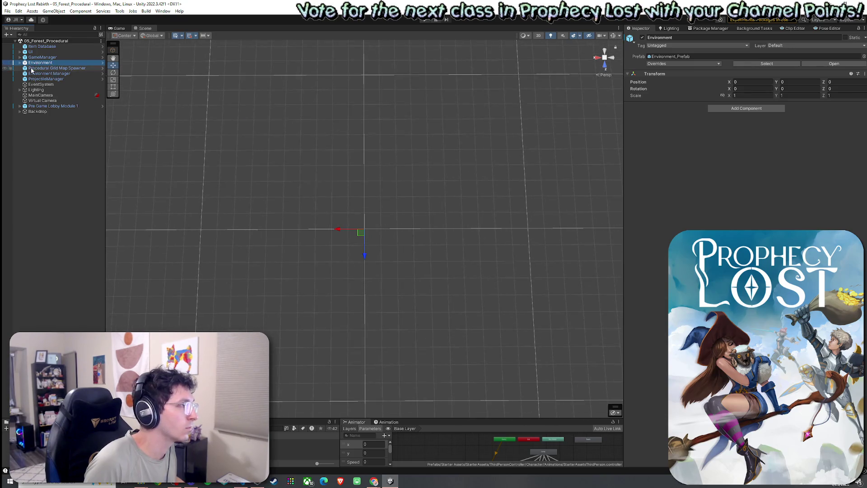
left_click(20, 63)
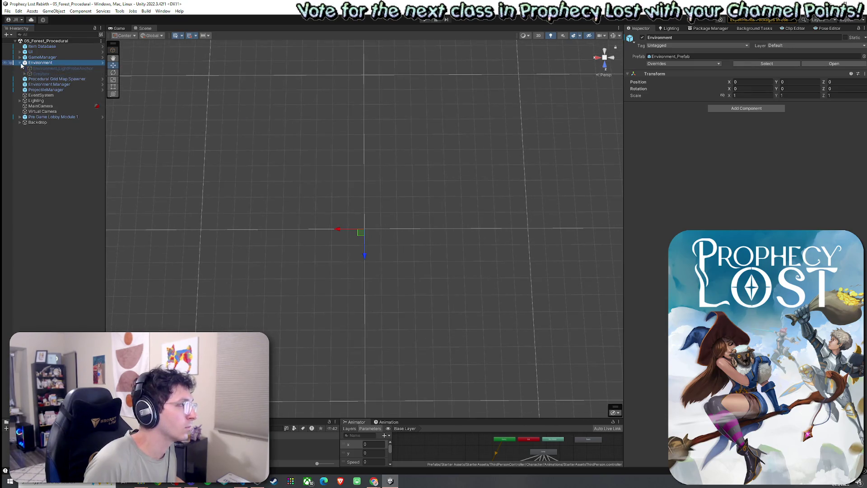
left_click(20, 63)
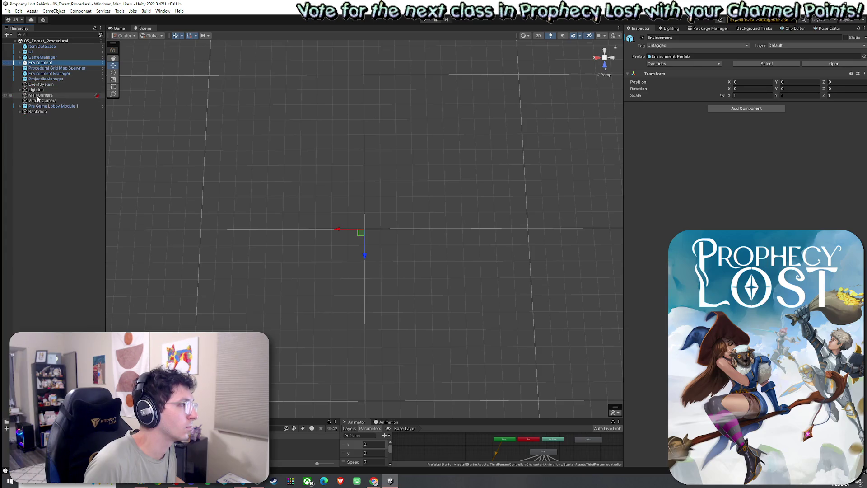
Frame Pre Game Lobby Module 1 and fly through its forest clearing.
left_click(41, 106)
key("f")
scroll(235, 48, "up", 5)
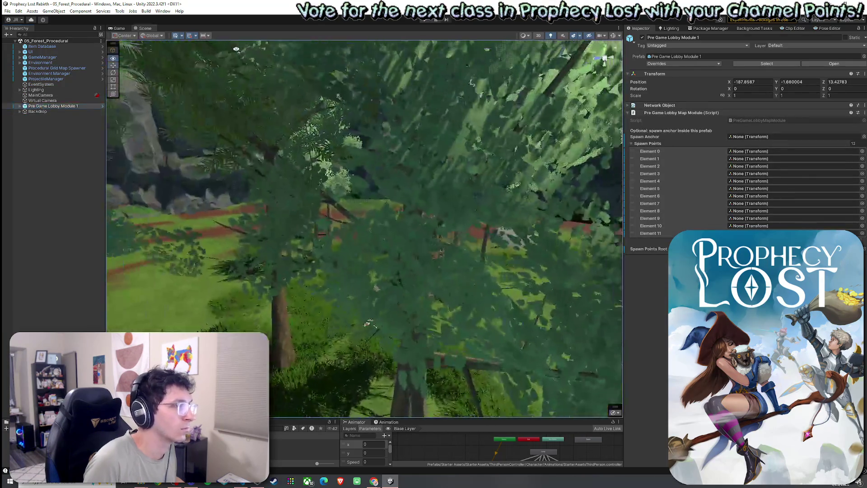
scroll(236, 49, "down", 10)
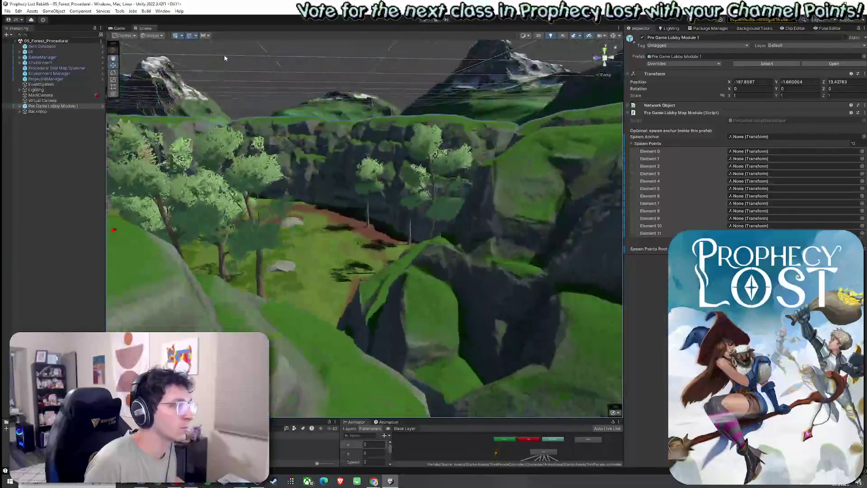
scroll(254, 113, "up", 10)
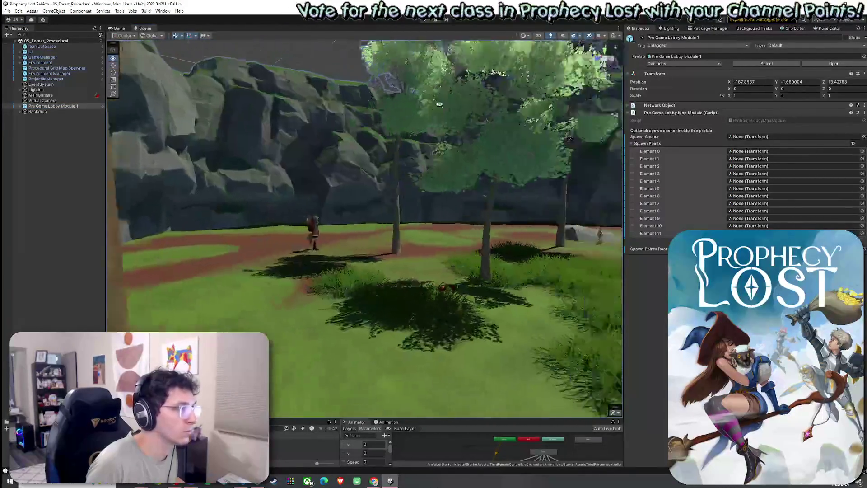
left_click_drag(439, 105, 247, 55)
left_click(8, 11)
left_click(155, 37)
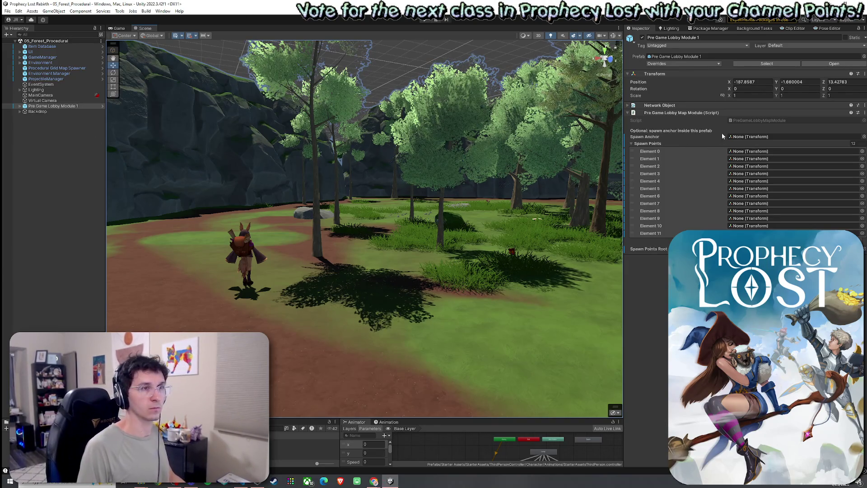
left_click(74, 69)
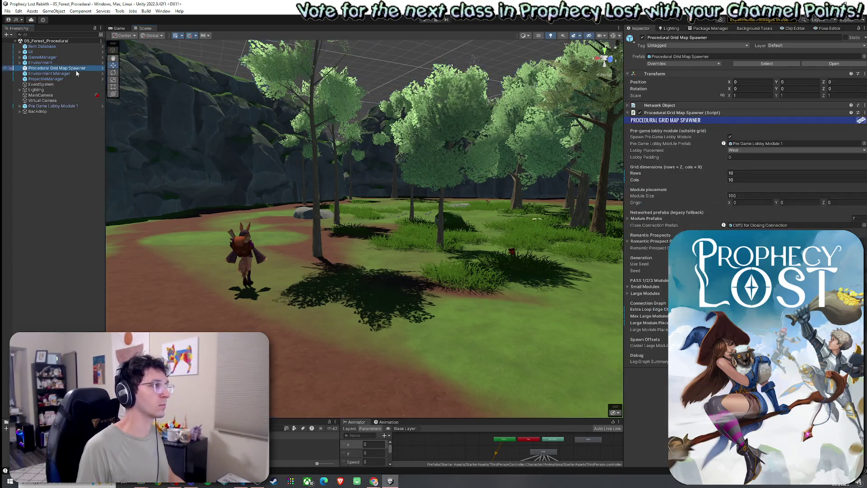
Open the spawner script in VS Code and search it for 'Footprint'.
right_click(676, 112)
left_click(710, 200)
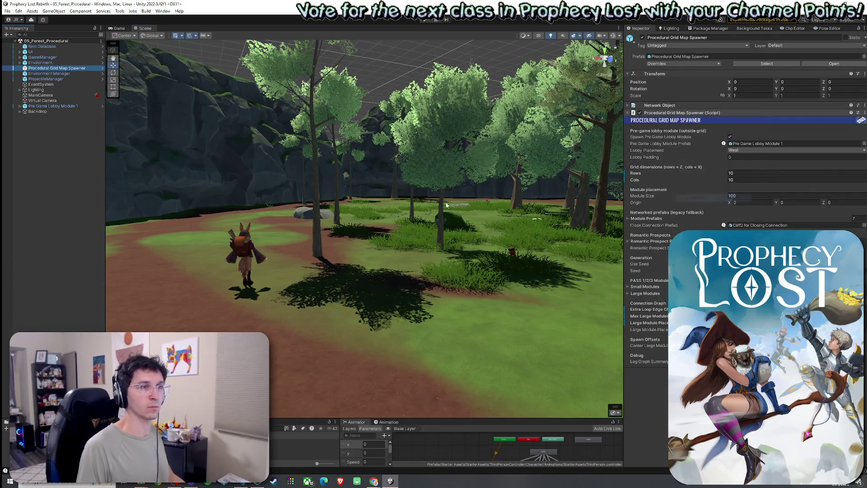
scroll(203, 178, "down", 8)
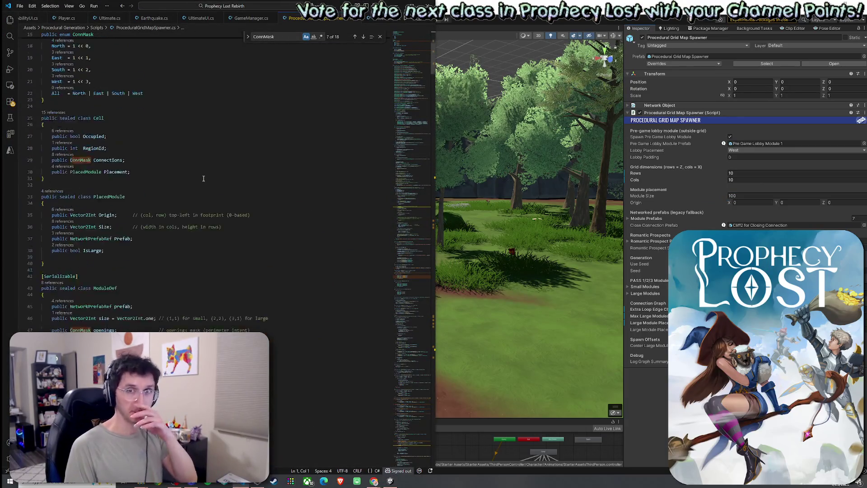
left_click(42, 137)
key("ctrl+f")
type("Footprint")
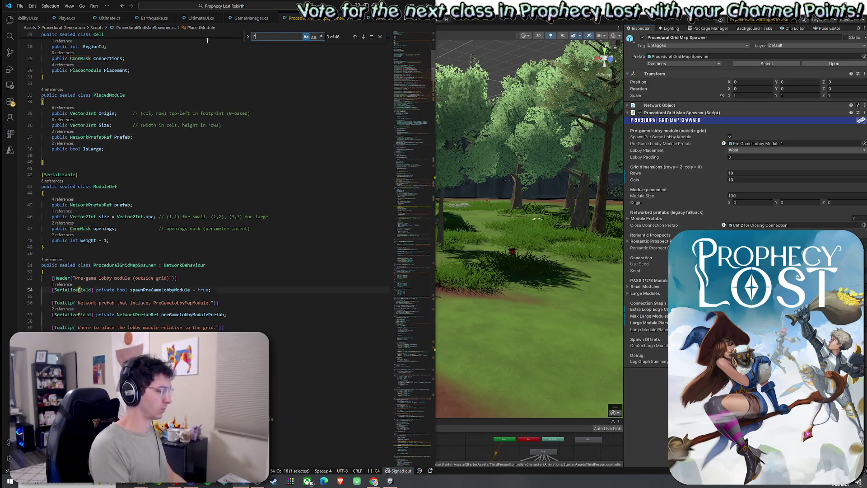
left_click(363, 36)
left_click(280, 38)
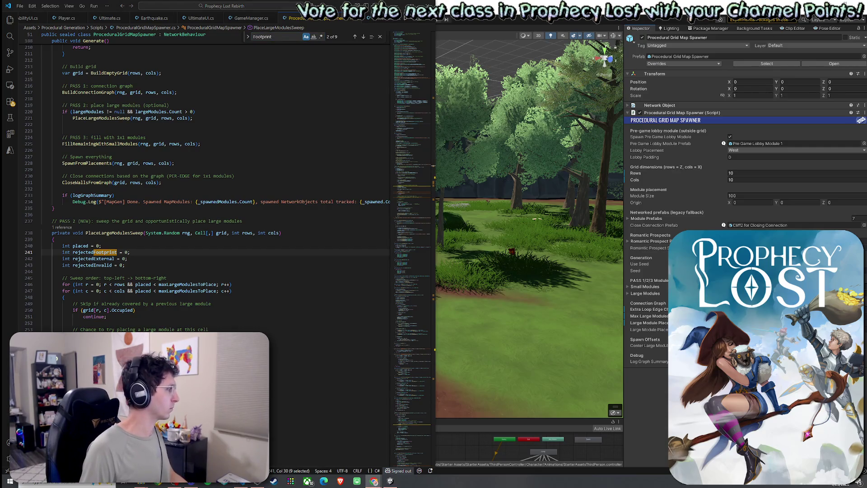
scroll(406, 165, "up", 5)
left_click(403, 70)
scroll(254, 181, "down", 10)
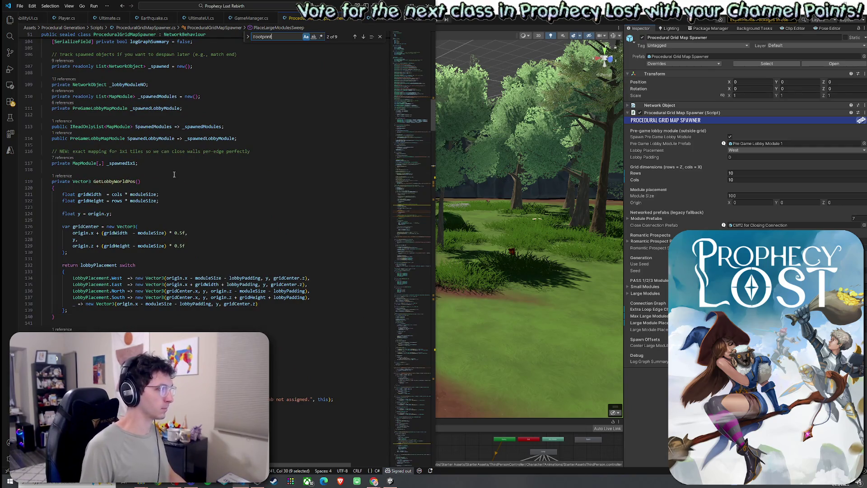
Paste the FootprintCompatibleWithExistingEdges method after the _spawned1x1 field and indent its body.
left_click(153, 165)
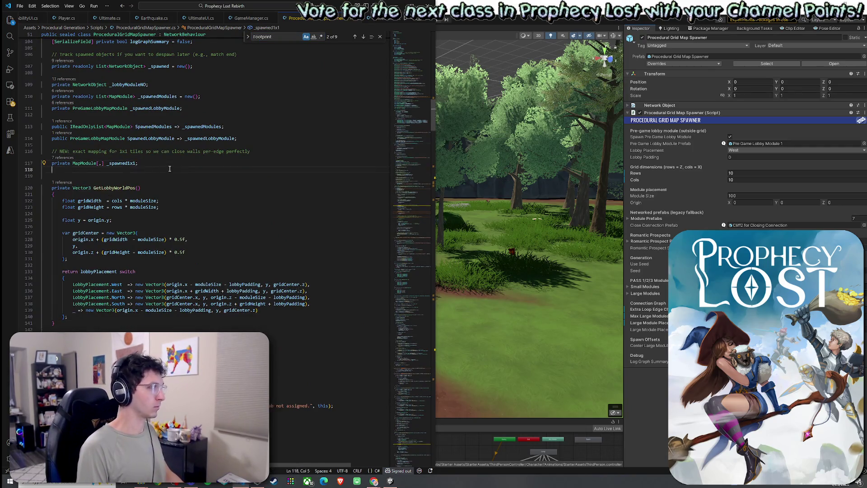
key("ctrl+v")
left_click(73, 285)
mouse_move(59, 298)
left_mouse_down()
mouse_move(43, 253)
mouse_move(42, 188)
left_mouse_up()
key("Tab")
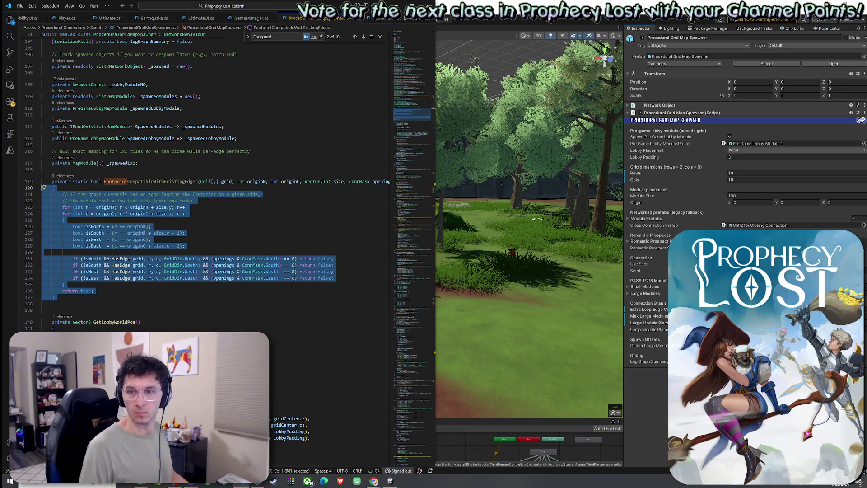
key("alt+Tab")
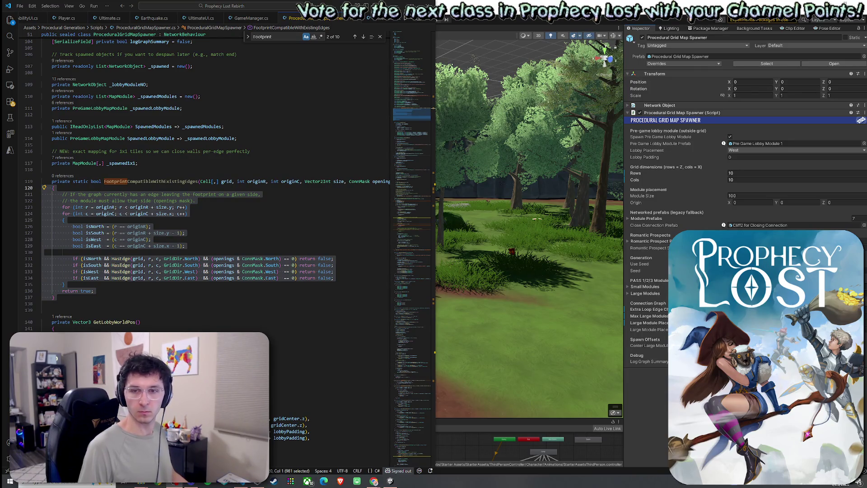
left_click(193, 181)
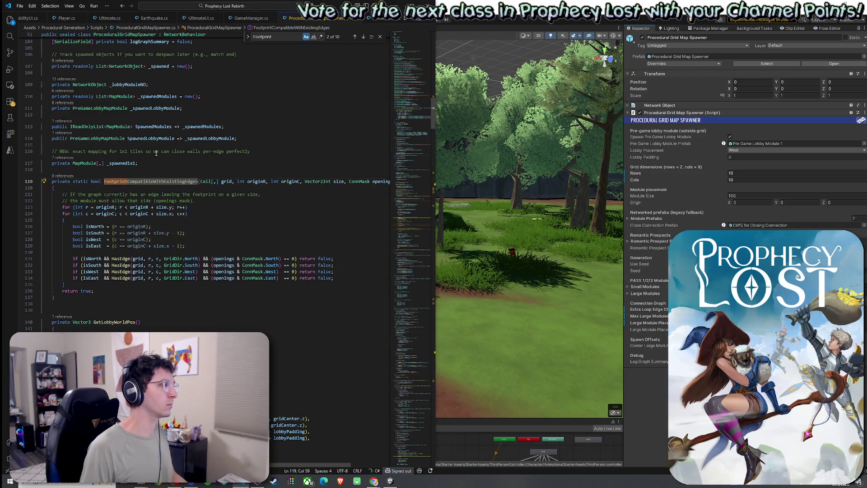
key("ctrl+f")
type("Place")
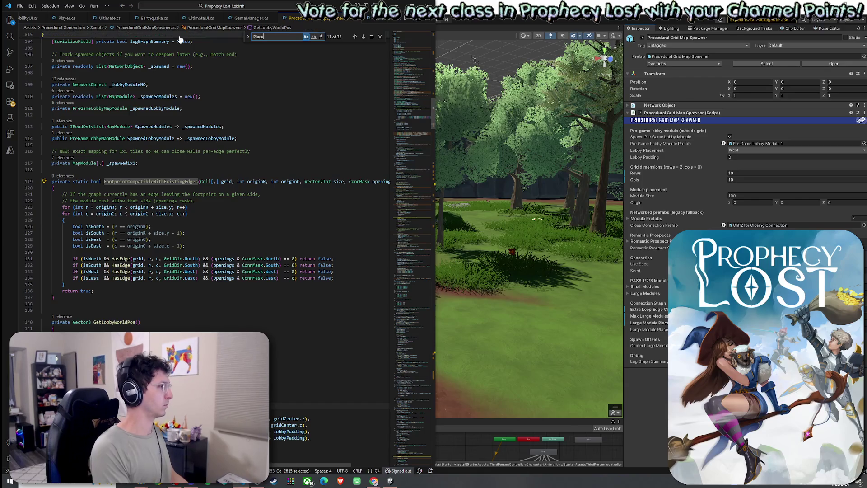
type("LargeModule")
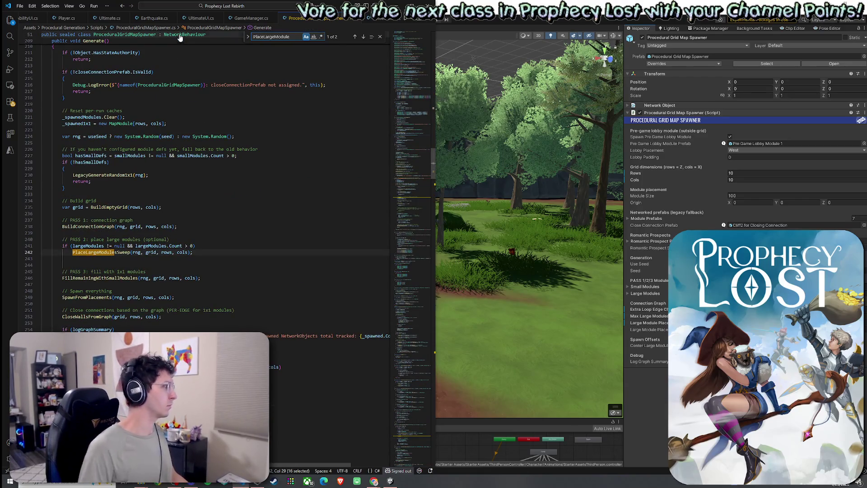
Paste the FootprintCompatibleWithExistingEdges check into PlaceLargeModulesSweep after ForceInteriorConnectivity.
left_click(364, 38)
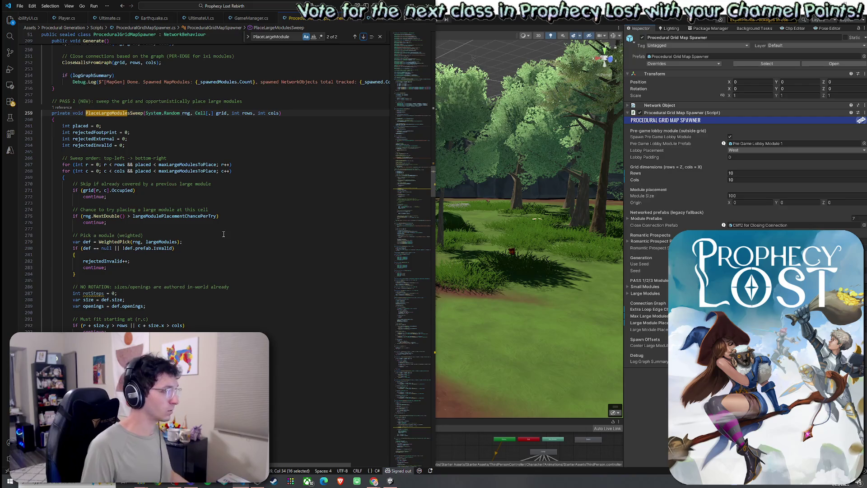
scroll(223, 232, "down", 4)
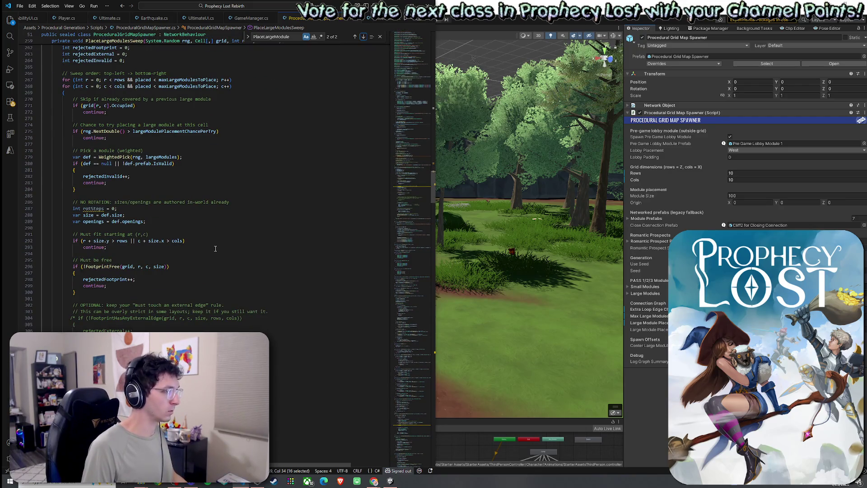
scroll(216, 249, "down", 7)
left_click(149, 343)
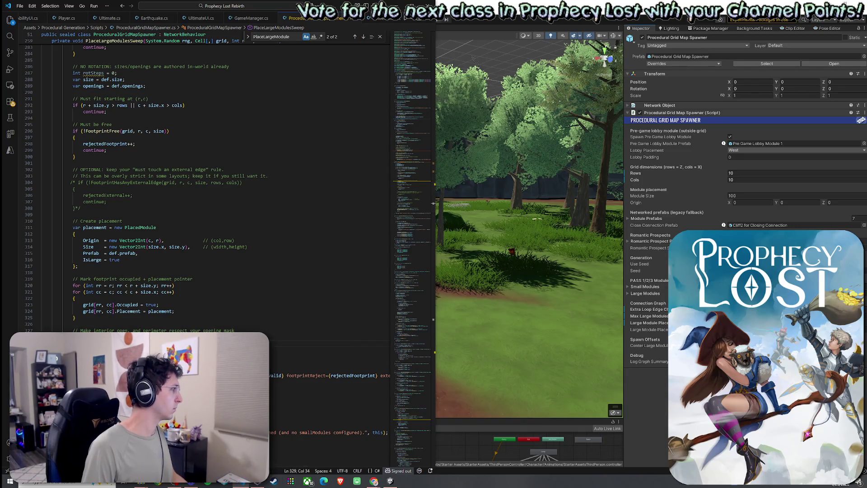
left_click(222, 337)
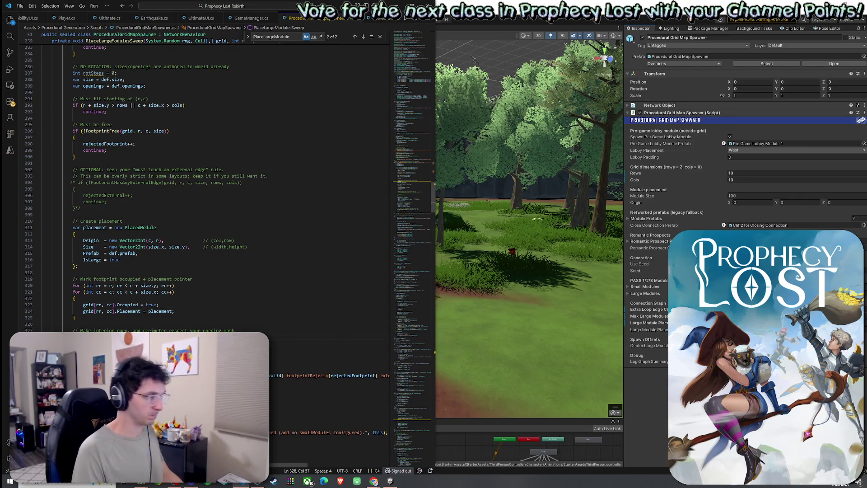
key("ctrl+v")
Review the new check's condition, rejectedExternal counter and continue branch.
left_click(116, 388)
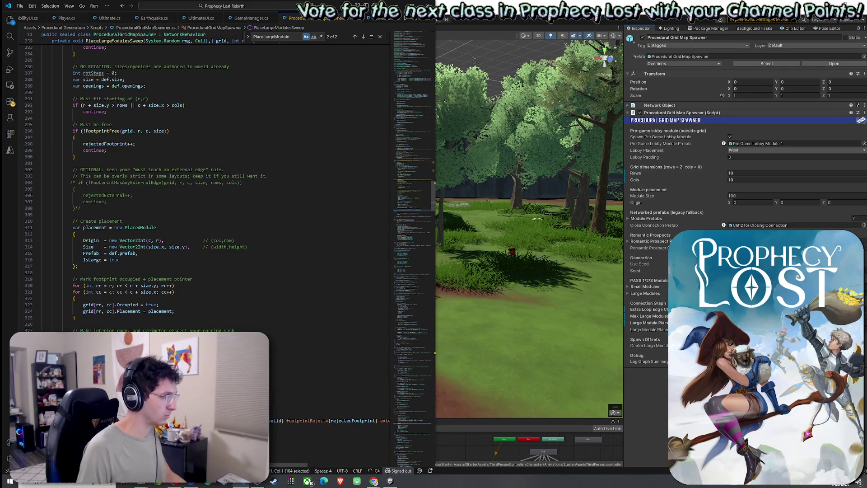
scroll(64, 323, "down", 4)
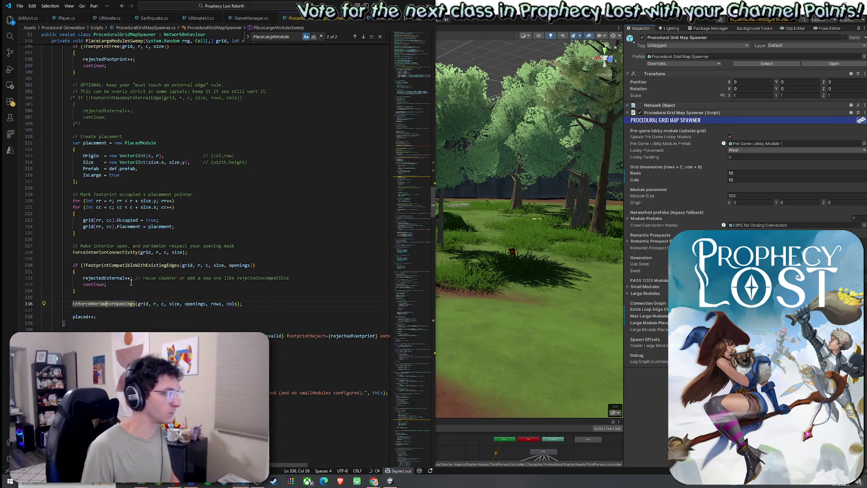
left_click(119, 265)
scroll(134, 280, "down", 3)
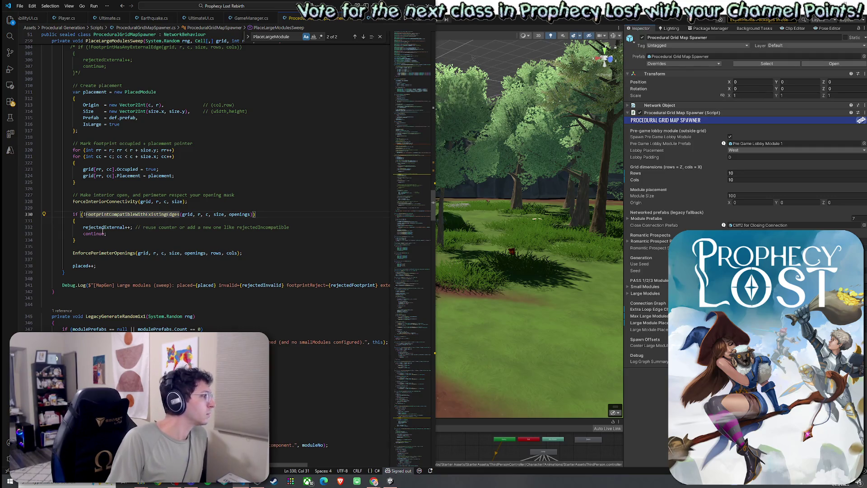
left_click(113, 227)
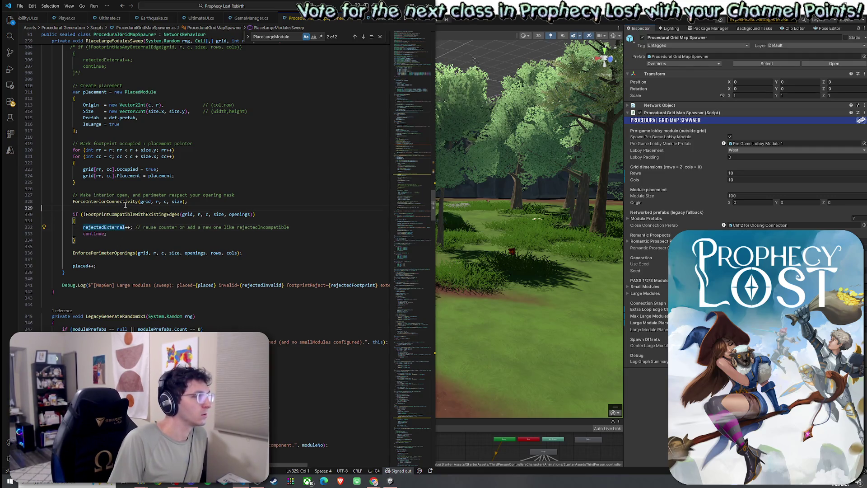
left_click(157, 227)
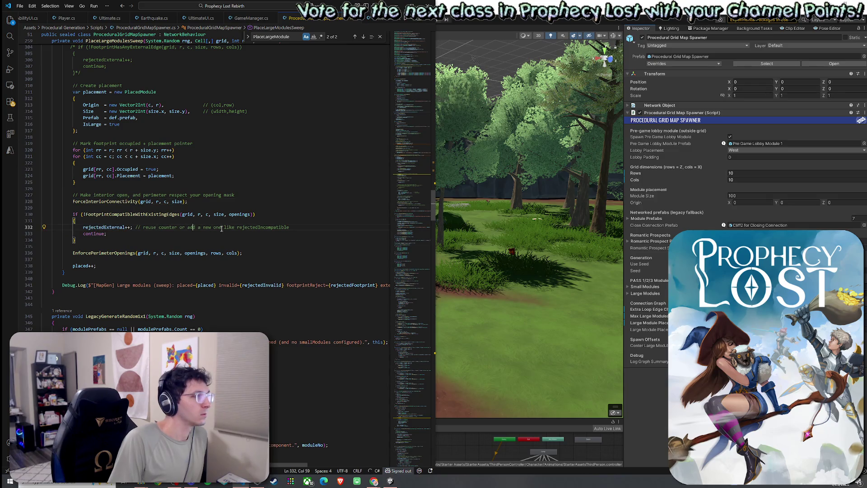
left_click(121, 214)
left_click(99, 234)
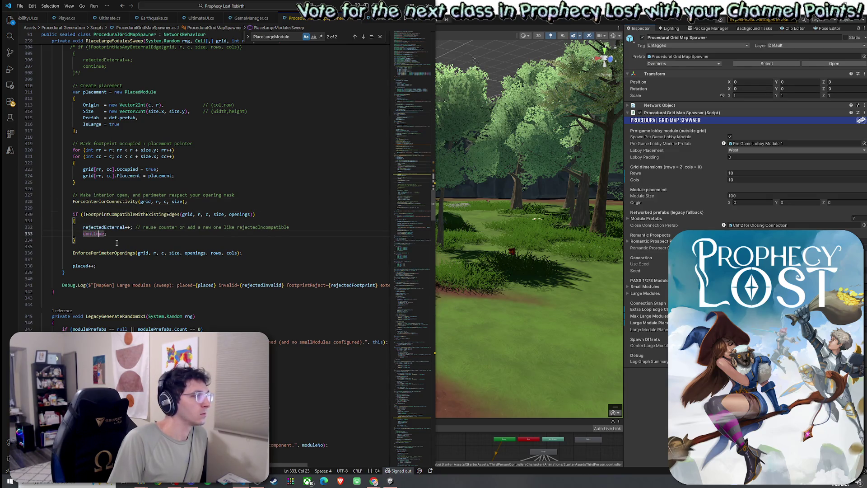
scroll(152, 22, "up", 2)
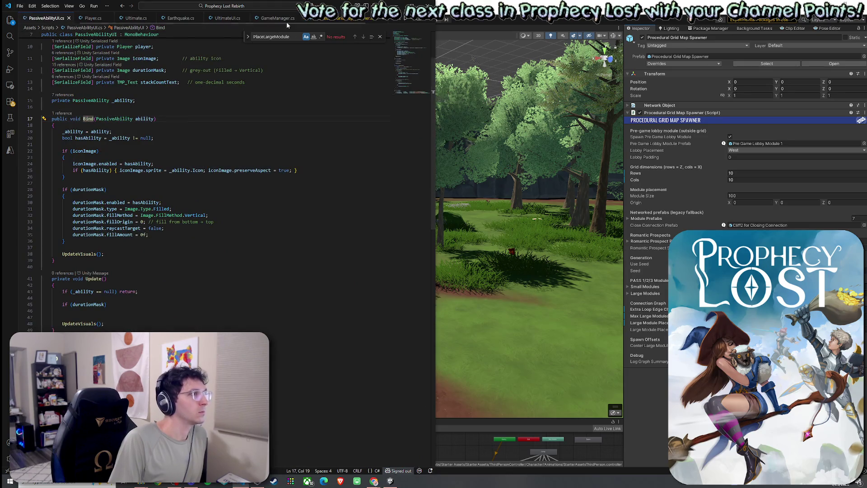
left_click(20, 6)
left_click(57, 123)
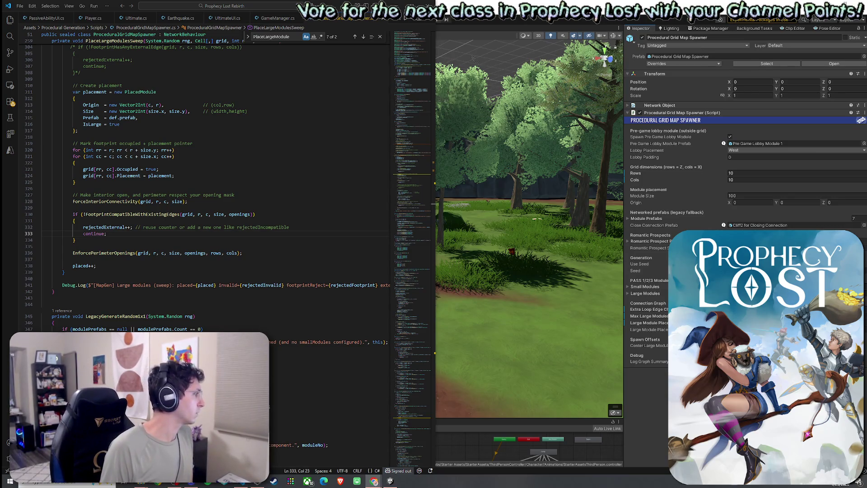
Delete the EnforcePerimeterOpenings call on line 336.
double_click(104, 253)
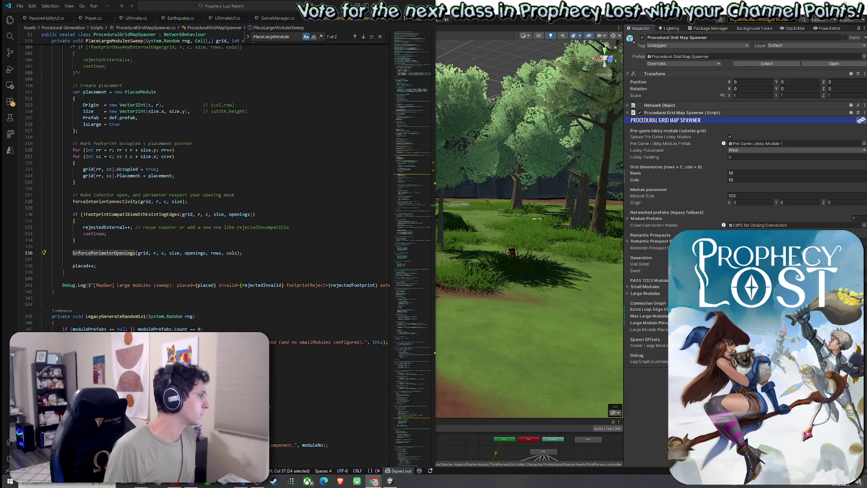
triple_click(115, 253)
key("BackSpace")
key("BackSpace")
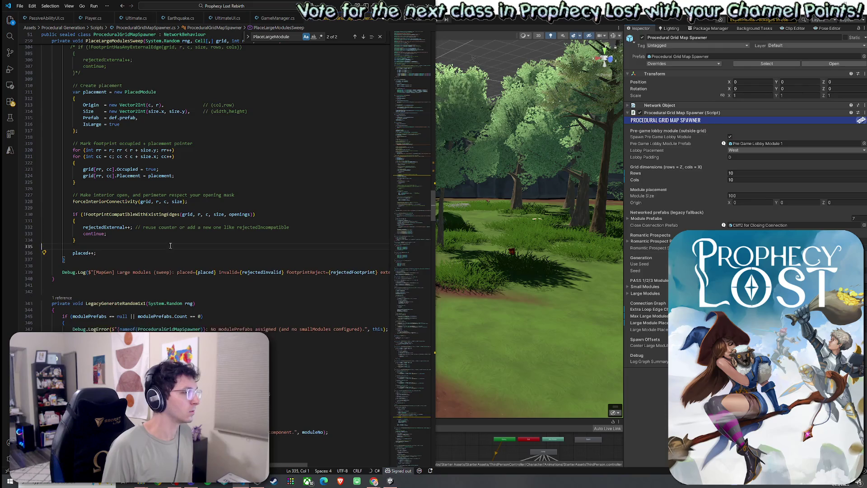
left_click(20, 5)
left_click(19, 6)
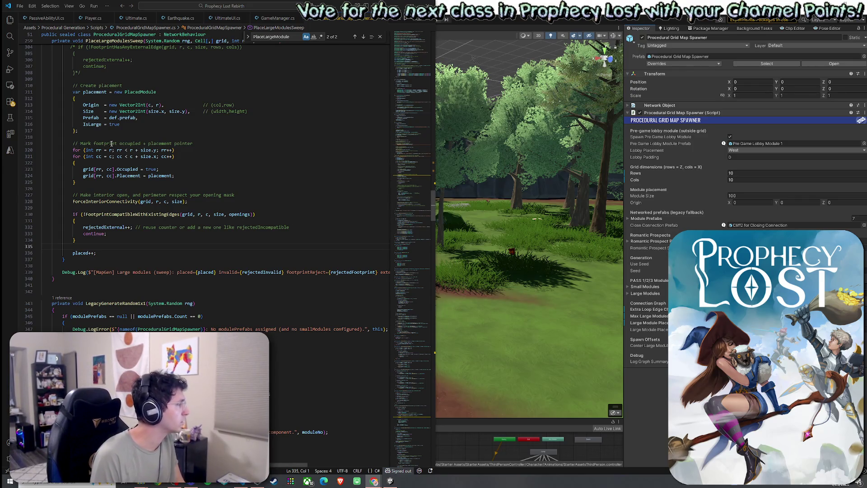
key("ctrl+a")
type("p")
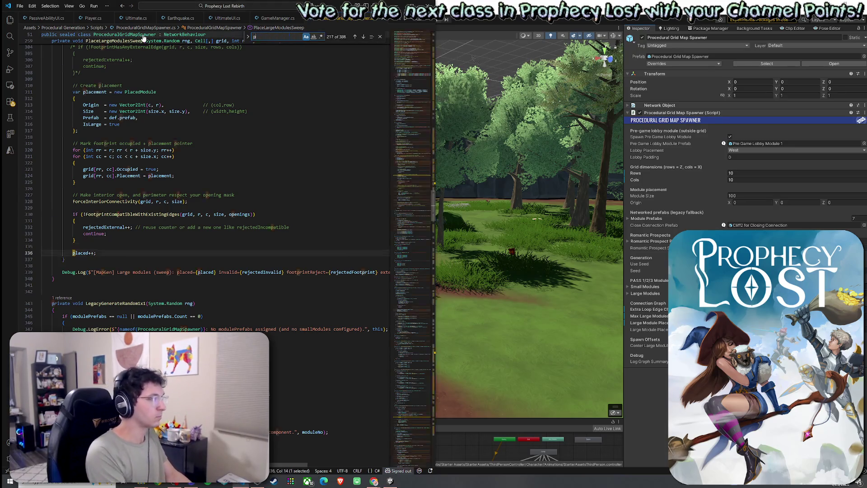
type("ickedDef = ")
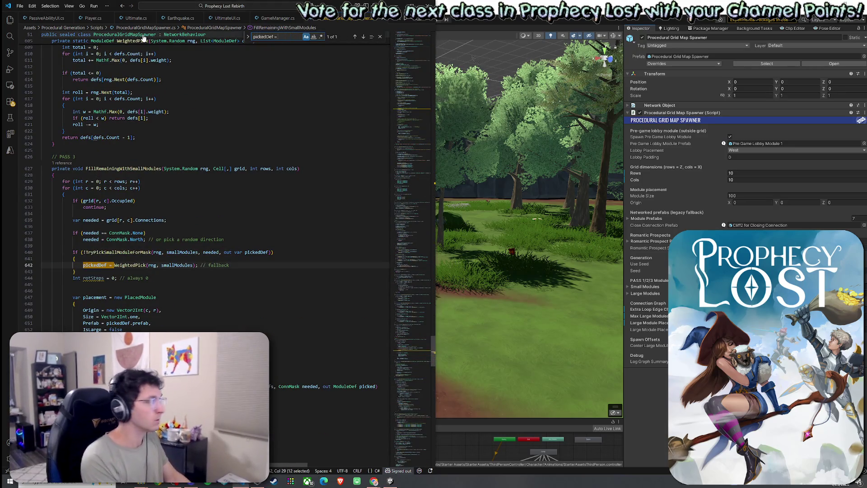
type("Weig")
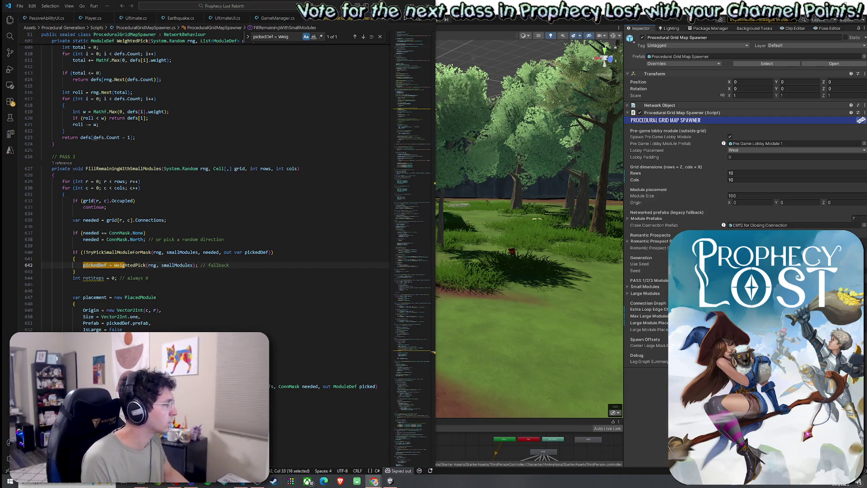
Replace the WeightedPick fallback with a Debug.LogError and continue block, re-indent it, and save.
left_click_drag(229, 265, 83, 266)
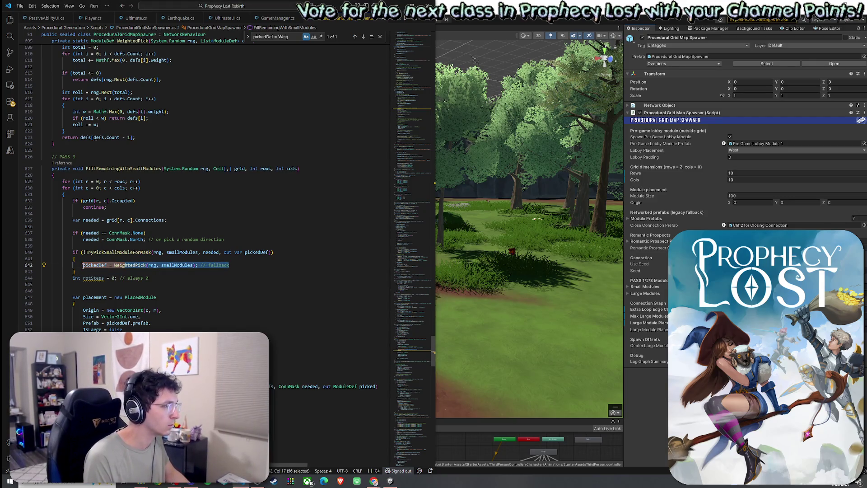
type("Debug.LogError($\"[MapGen] Missing 1x1 module for mask {needed}. Add a prefab with openings={needed}.\", this); continue; // or spawn a special debug tile")
key("BackSpace")
key("shift+alt+f")
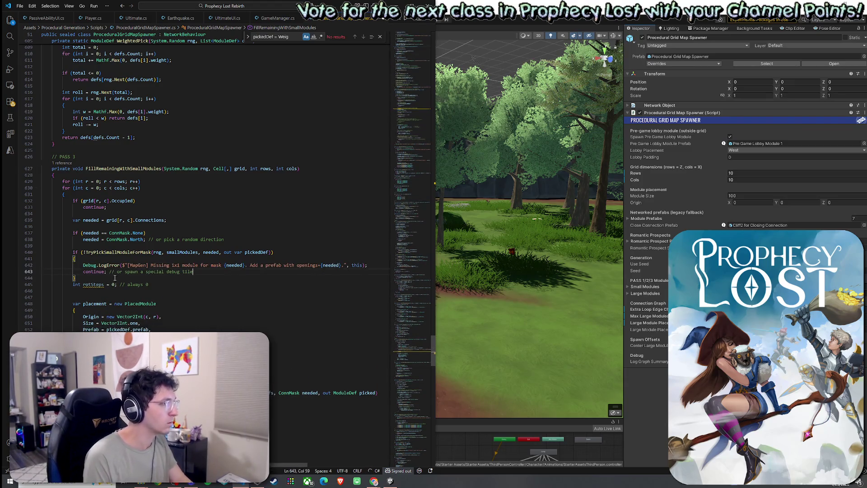
left_click(20, 6)
left_click(36, 142)
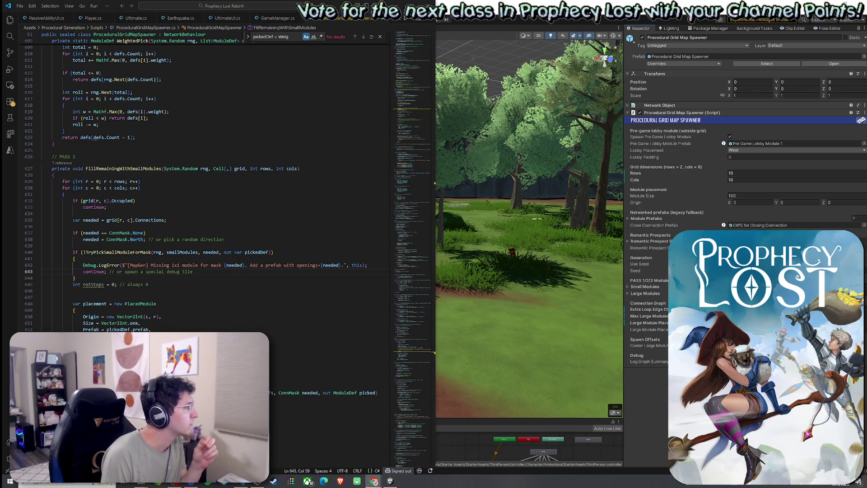
Replace the ConnMask.None fallback with an error-logging if-block that skips the cell, indent it, and save all.
key("ctrl+f")
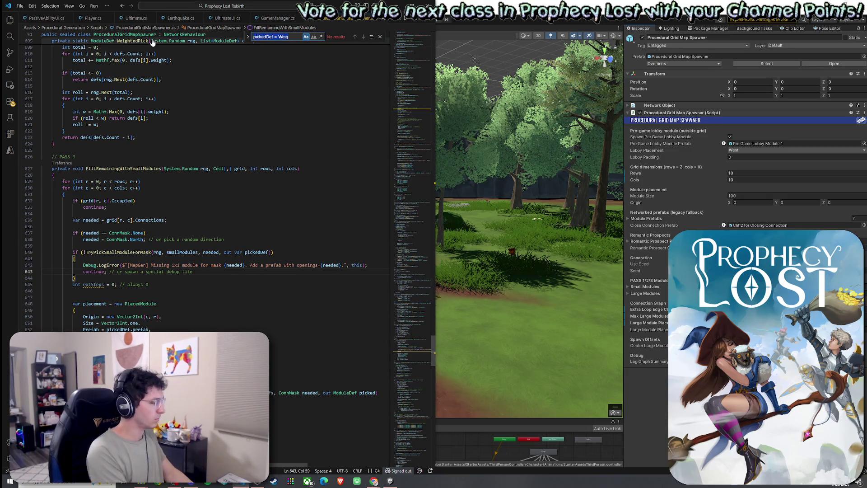
type("if (needed)")
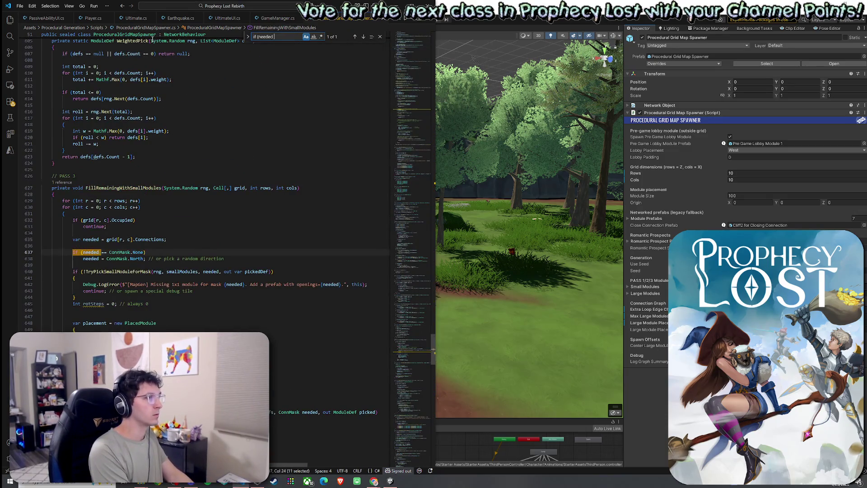
type("== ConnMask")
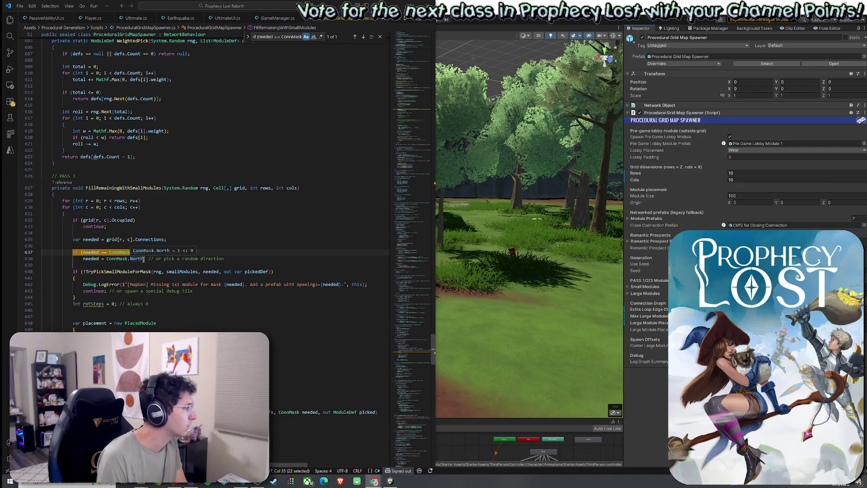
left_click_drag(224, 258, 81, 253)
key("shift+Home")
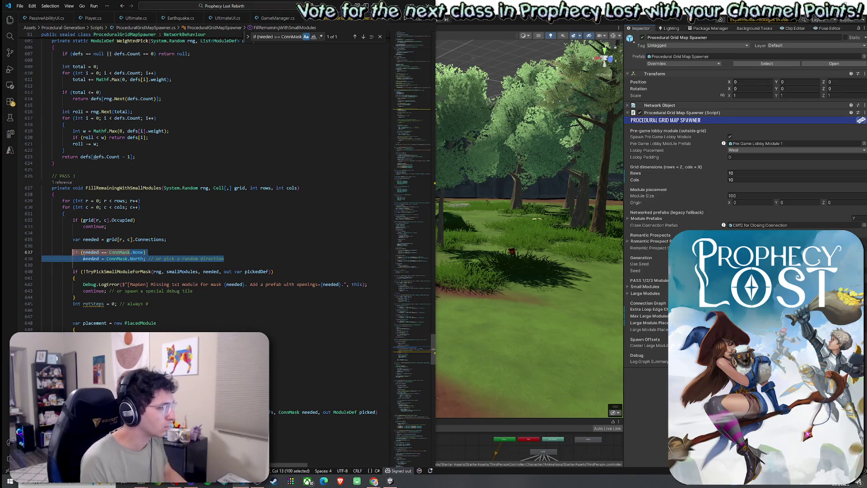
type("if (needed == ConnMask.None) {     Debug.LogError($\"[MapGen] Cell ({r},{c}) has ConnMask.None. Graph got broken earlier.\", this);     continue; // or use a dedicated 'Closed' tile }")
left_click(168, 251, "shift")
key("Tab")
key("Tab")
left_click(168, 252)
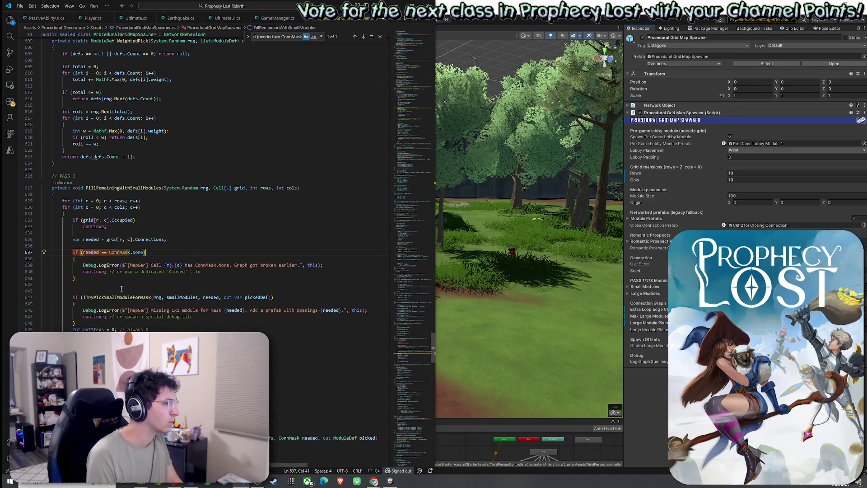
left_click(20, 6)
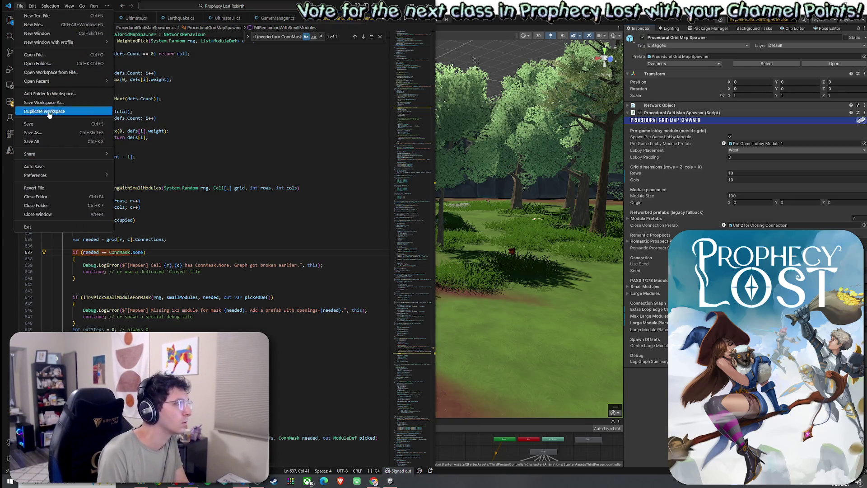
left_click(50, 141)
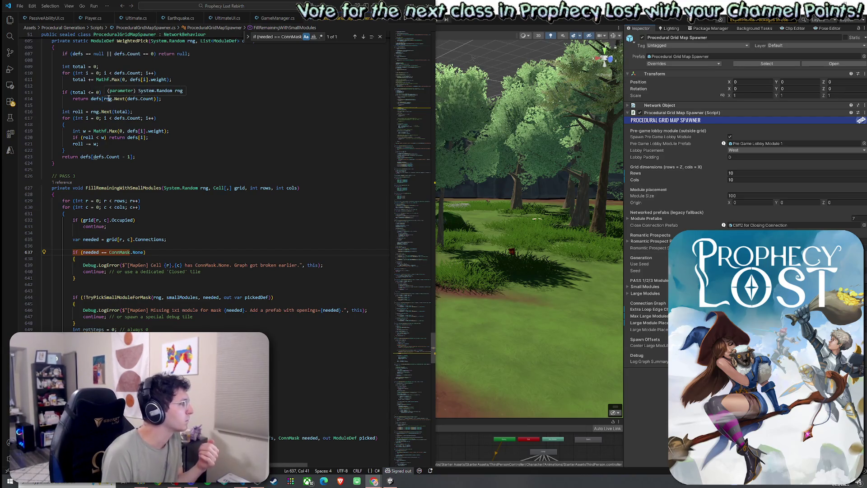
left_click(297, 36)
Search for and jump to the PlaceLargeModulesSweep method, locating its fit check.
key("ctrl+a")
type("PlaceLargeModulee")
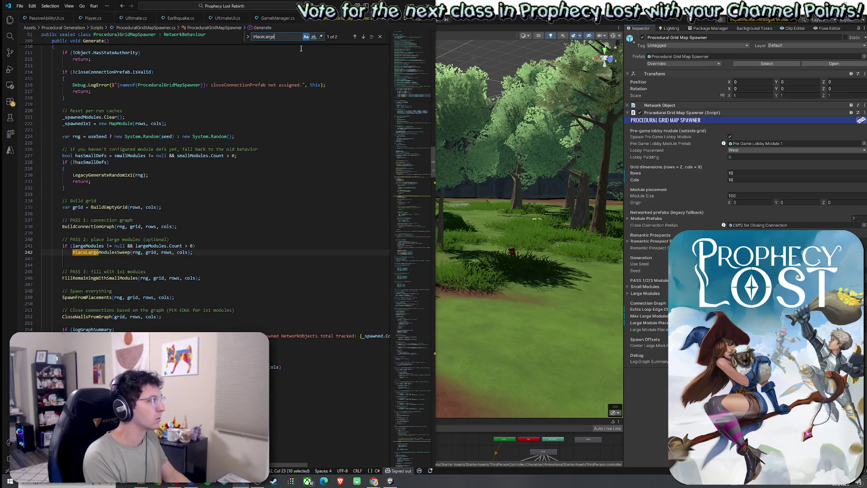
key("BackSpace")
type("sSw")
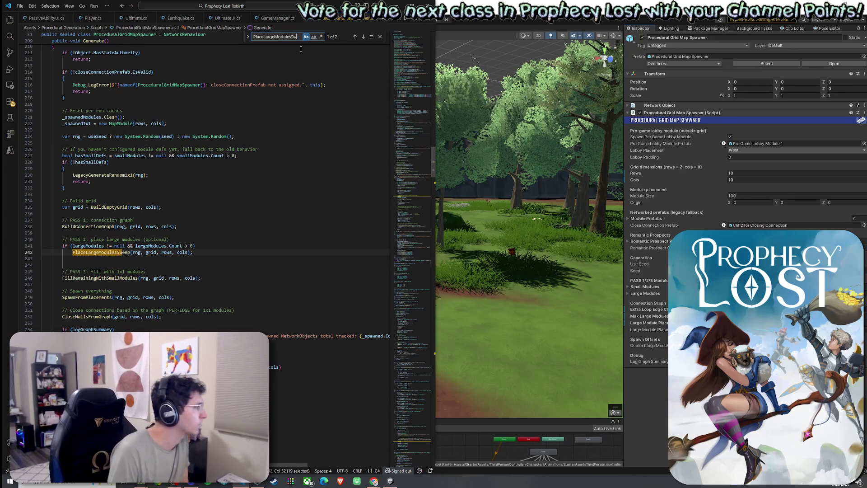
left_click(355, 36)
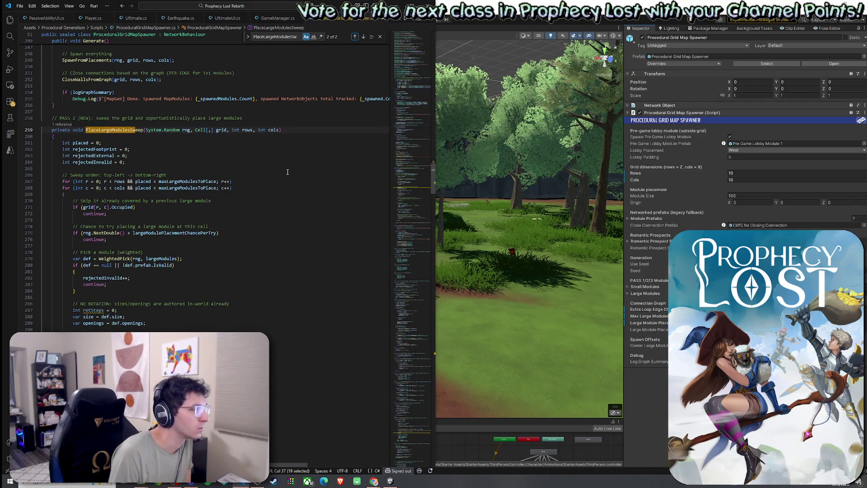
scroll(287, 172, "down", 1)
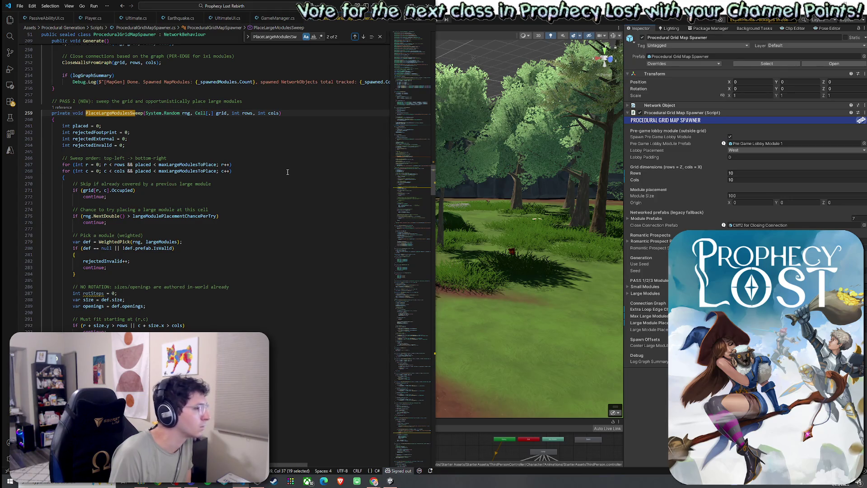
scroll(287, 172, "down", 3)
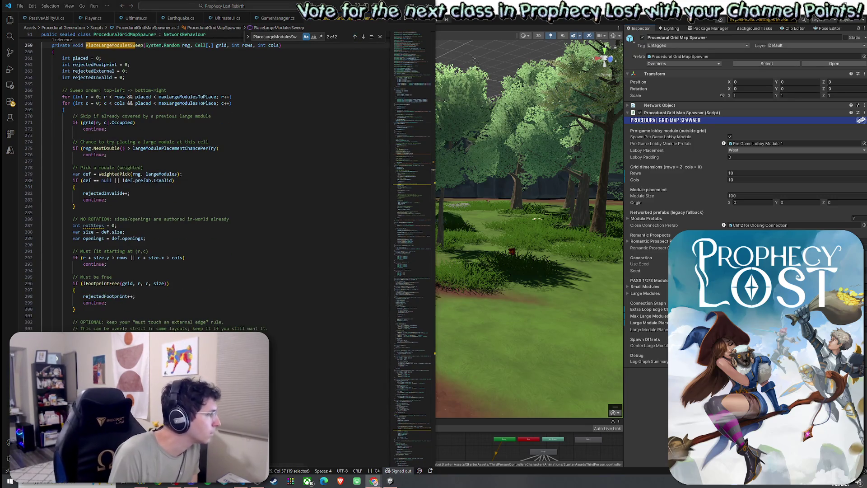
scroll(102, 286, "down", 7)
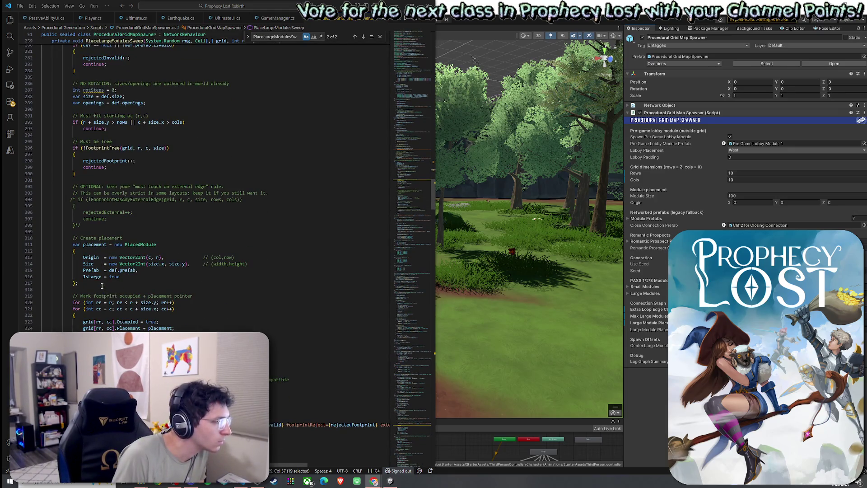
scroll(100, 281, "up", 1)
scroll(98, 274, "up", 4)
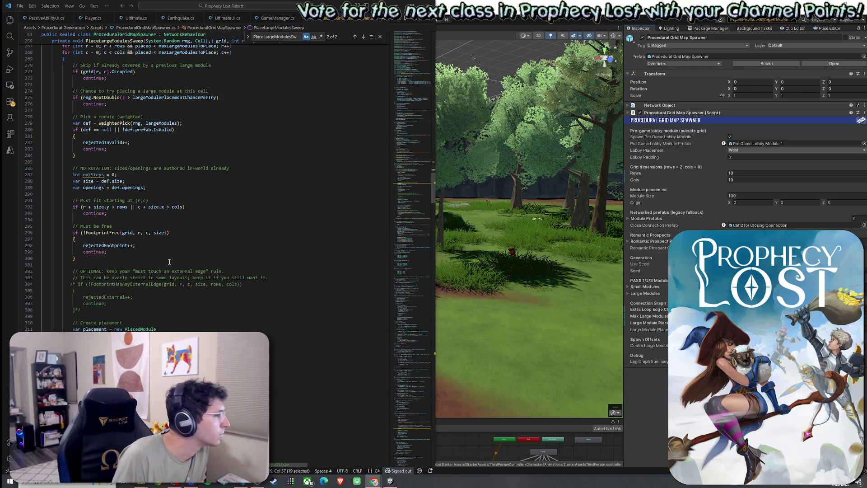
Insert the border check (r==0||c==0||edge) with continue after the fit check, fix indentation, save, and return to Unity.
left_click(116, 212)
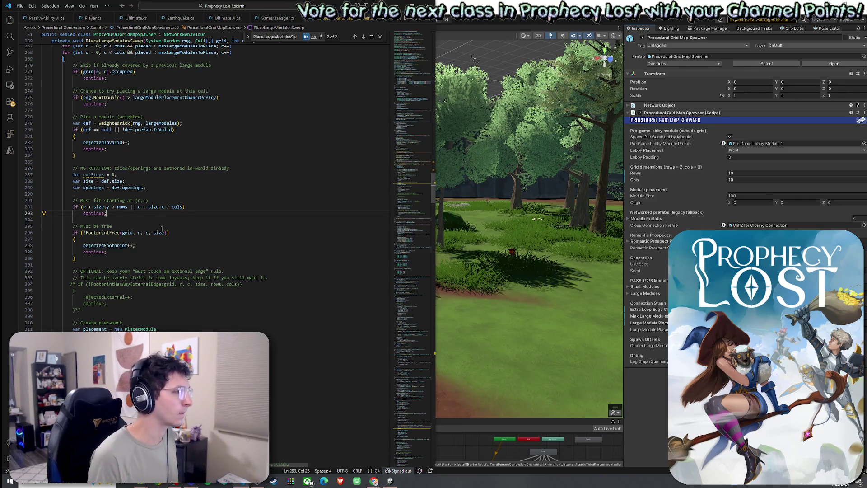
key("ctrl+v")
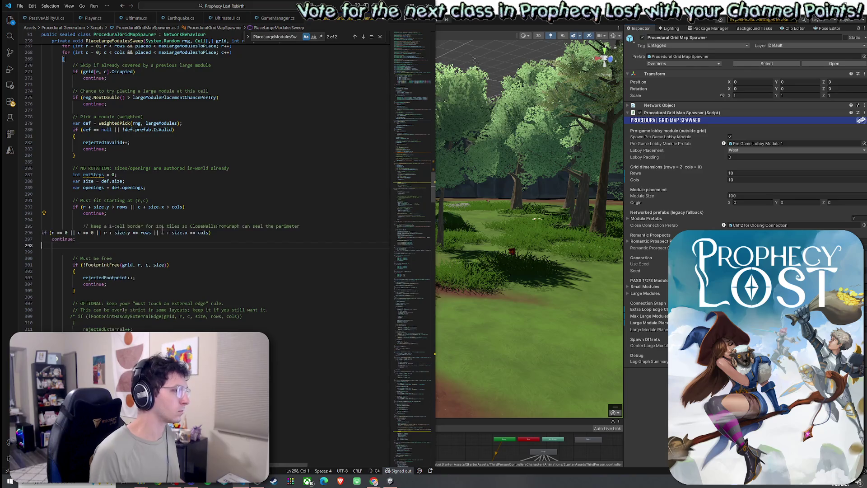
left_click_drag(93, 245, 38, 229)
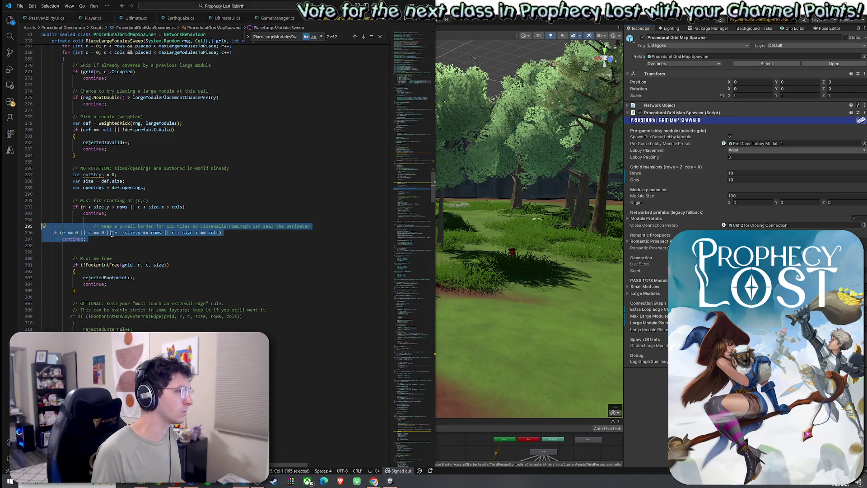
key("shift+alt+f")
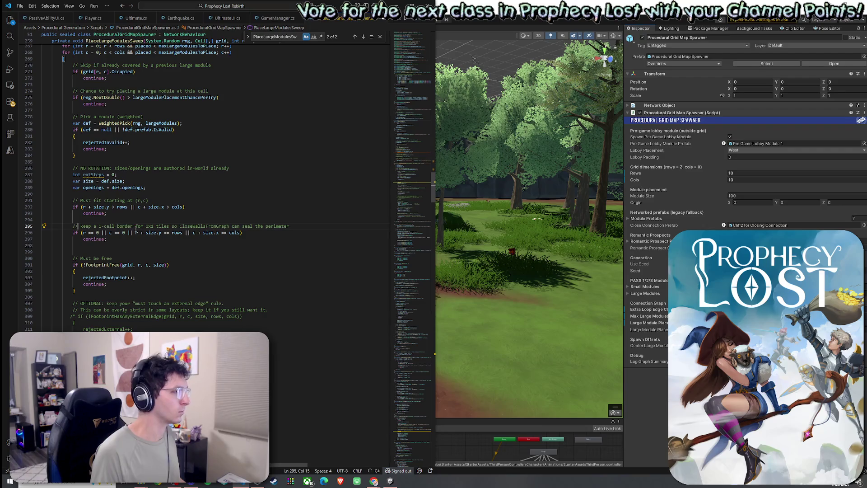
left_click(140, 250)
key("BackSpace")
left_click(20, 6)
left_click(54, 143)
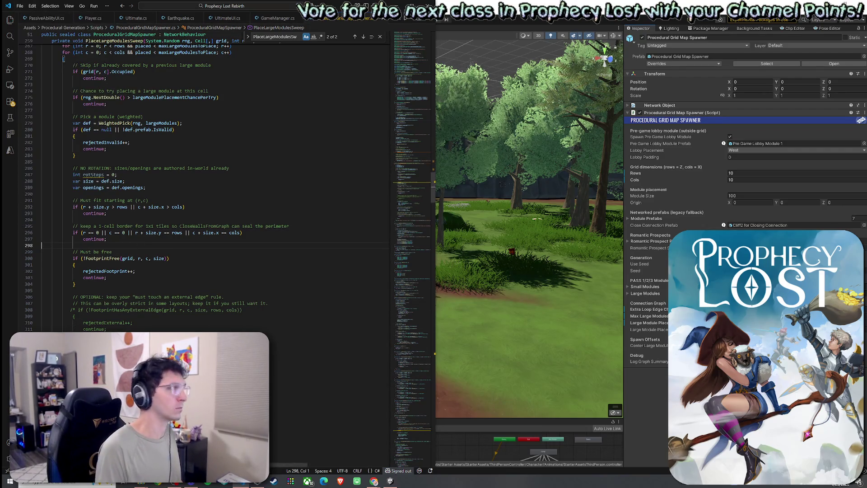
left_click(390, 480)
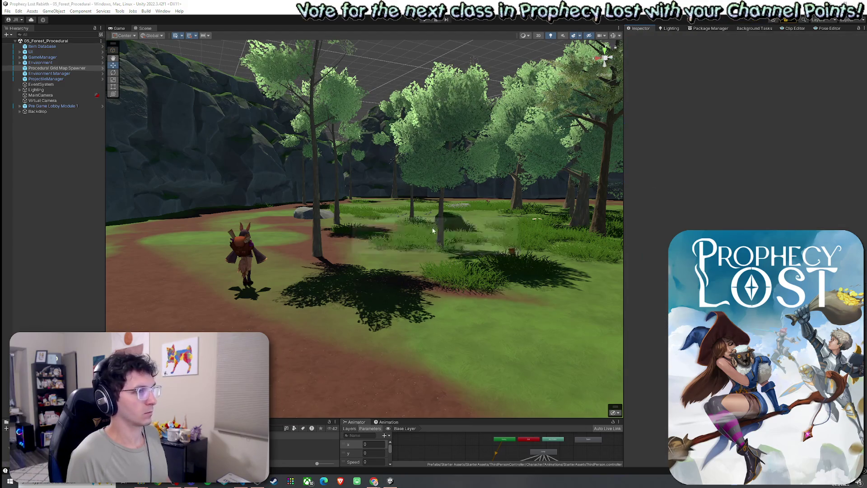
Save the scene via File > Save with the Game view showing.
left_click(119, 28)
left_click(19, 11)
mouse_move(7, 11)
left_click(19, 44)
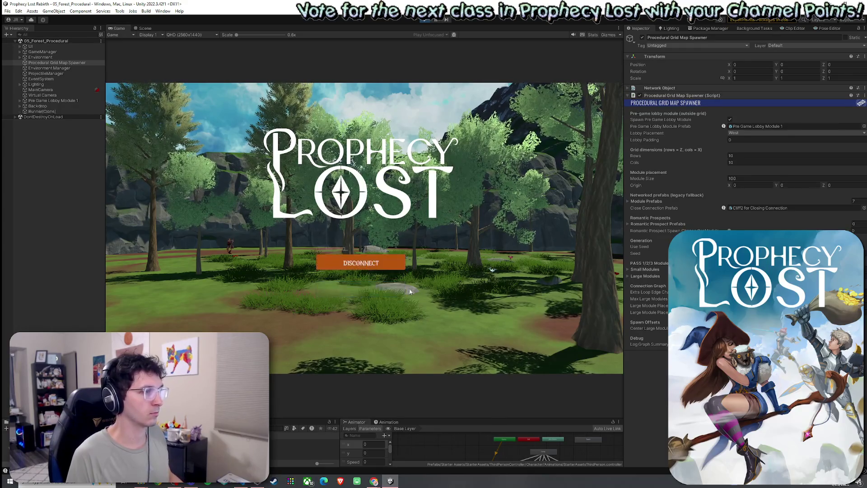
Widen the Game view and enlarge the Animator panel while the game runs, then return to the Scene view.
left_click_drag(624, 179, 701, 172)
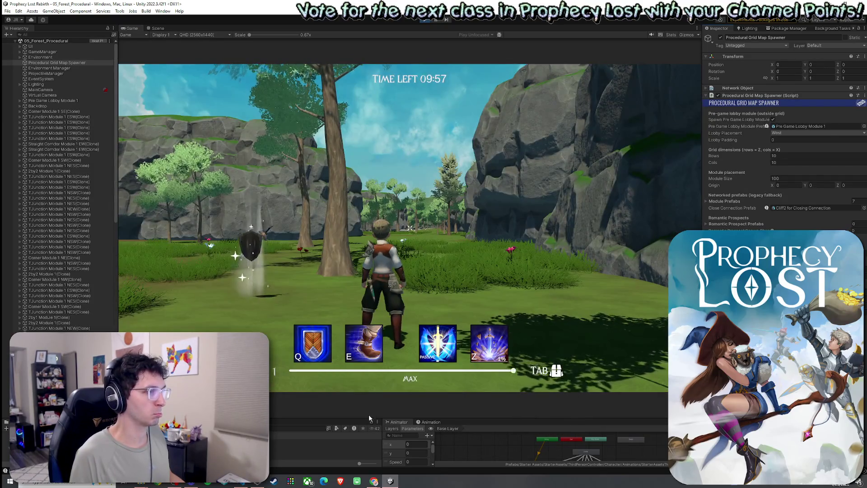
left_click_drag(370, 417, 365, 366)
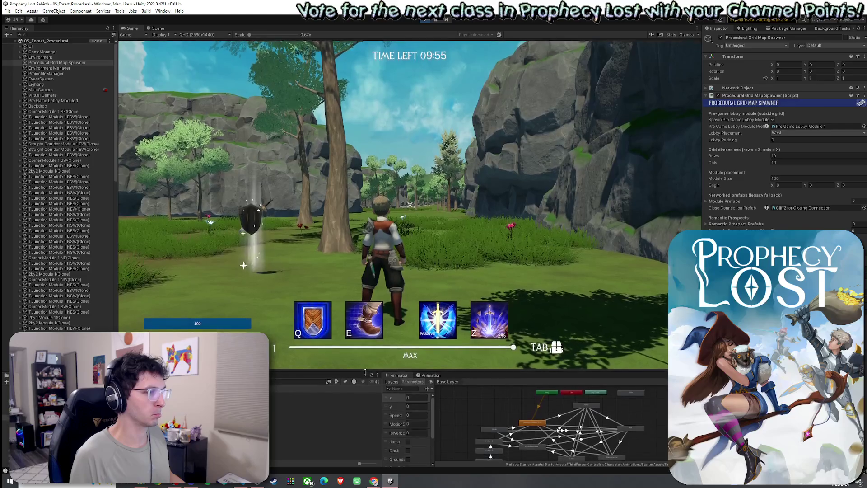
left_click(158, 28)
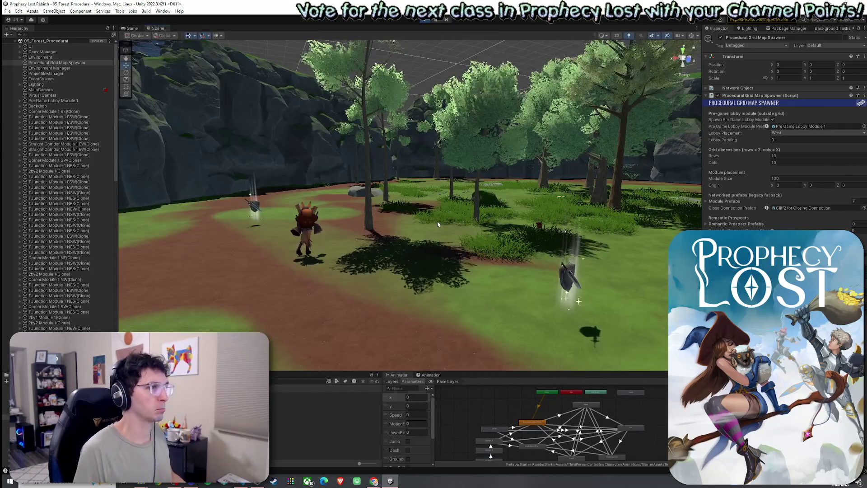
Fly the Scene camera up and back until the whole generated module grid is seen from overhead.
mouse_move(483, 246)
left_mouse_down()
mouse_move(551, 252)
mouse_move(516, 260)
mouse_move(218, 258)
mouse_move(206, 284)
mouse_move(310, 310)
mouse_move(380, 304)
mouse_move(377, 325)
mouse_move(364, 319)
mouse_move(416, 332)
mouse_move(440, 279)
mouse_move(275, 317)
mouse_move(245, 297)
mouse_move(126, 315)
left_mouse_up()
mouse_move(66, 323)
left_mouse_down()
mouse_move(47, 319)
mouse_move(82, 251)
mouse_move(83, 289)
mouse_move(176, 322)
mouse_move(381, 359)
left_mouse_up()
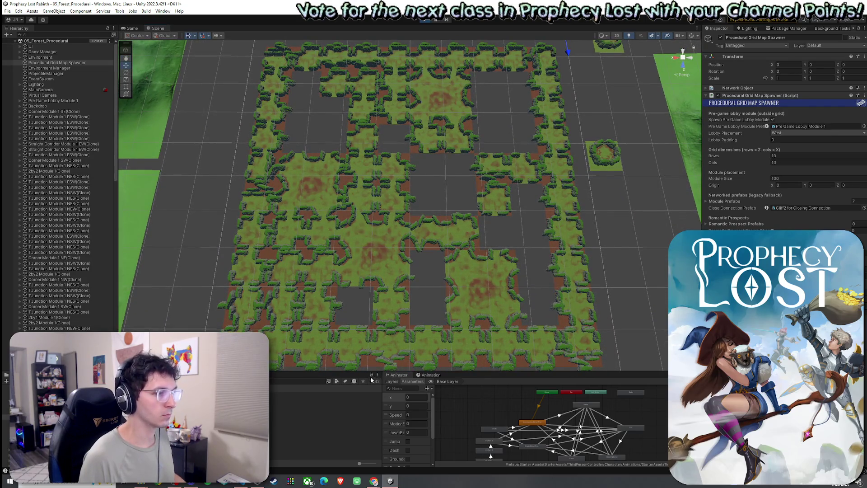
Make the Scene view taller over the bordered grid and check the Module Prefabs and Close Connection Prefab references.
left_click_drag(378, 371, 377, 396)
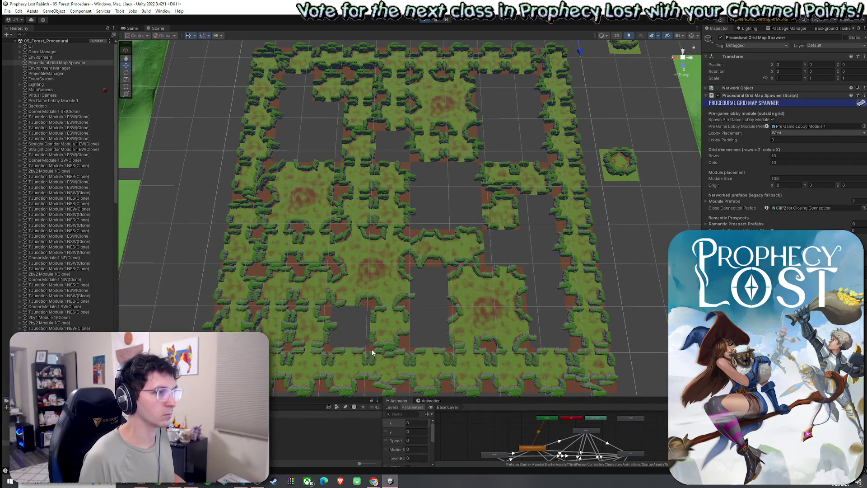
left_click_drag(373, 352, 372, 350)
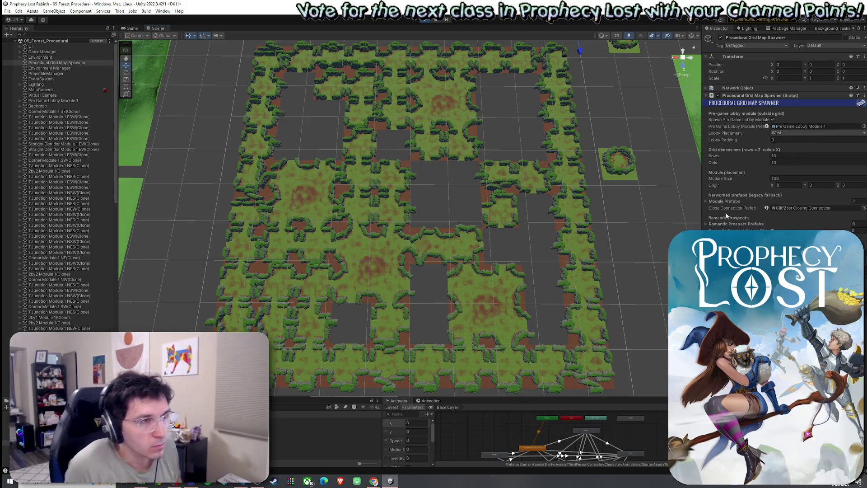
left_click(729, 202)
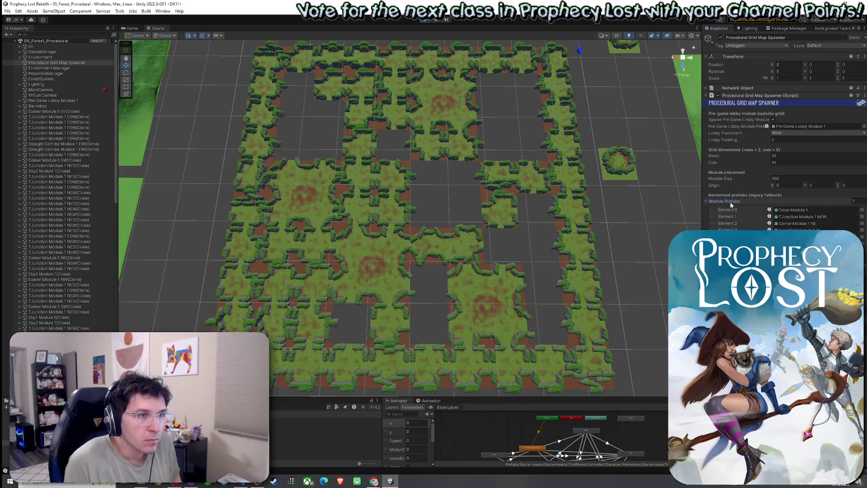
left_click(730, 202)
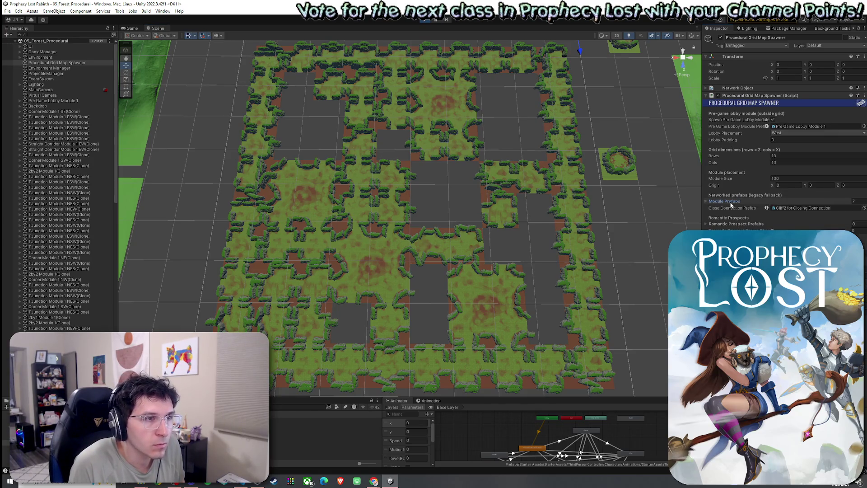
left_click(777, 208)
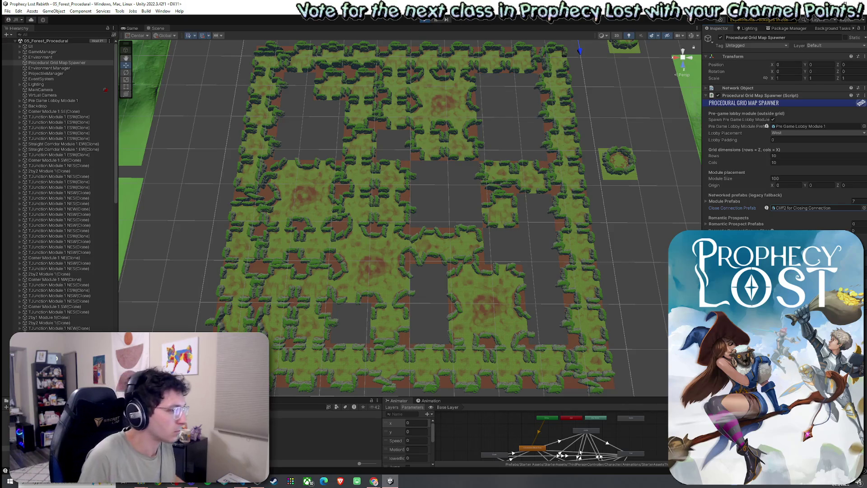
left_click(103, 486)
Launch Snipping Tool via 'snip' search and capture the overhead module grid from the Scene view.
type("snip")
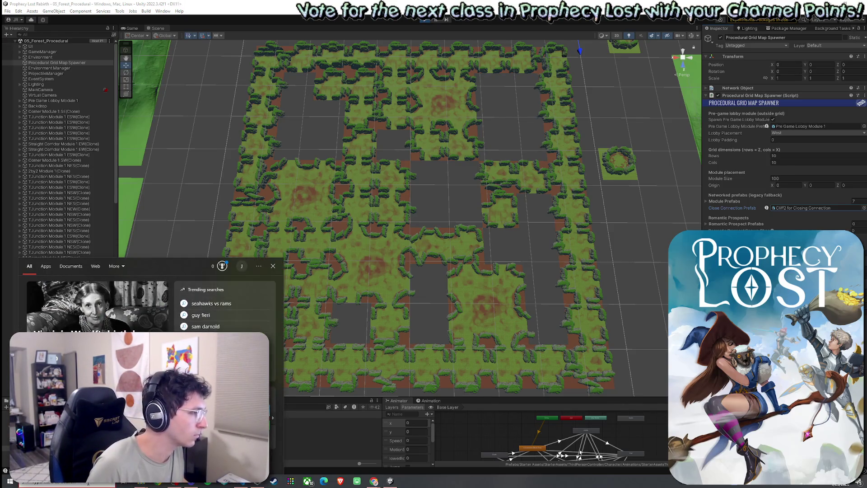
key("Return")
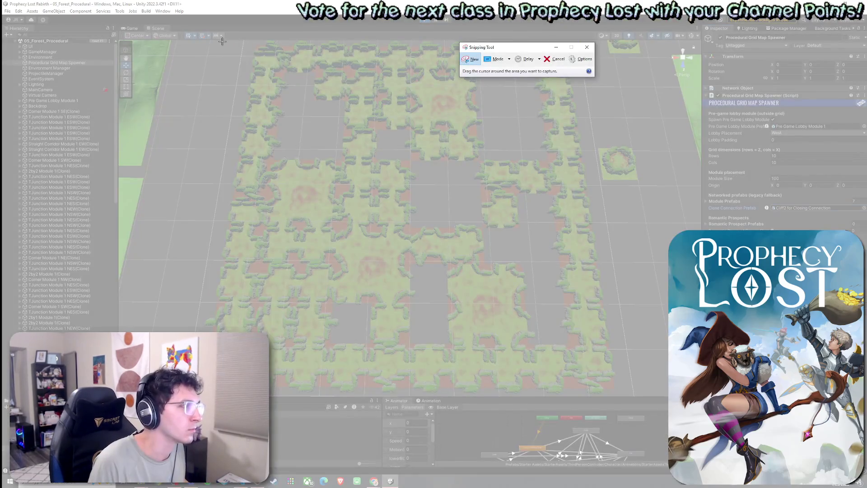
left_click_drag(222, 44, 607, 354)
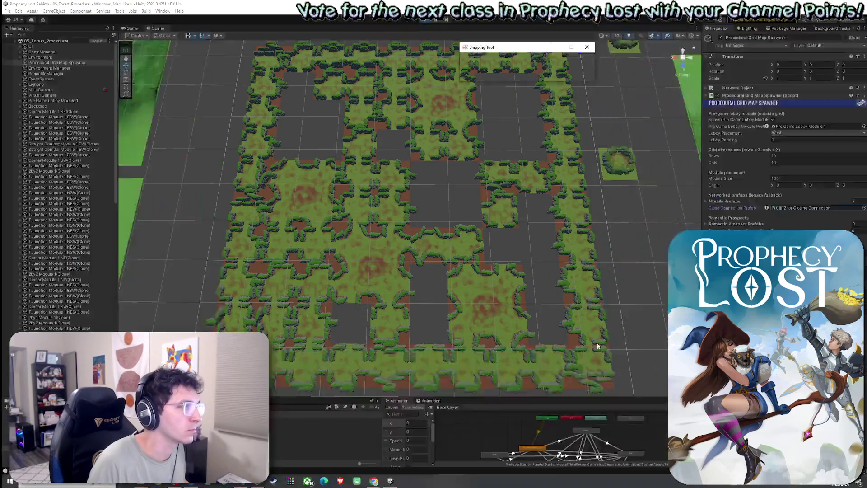
left_click(198, 24)
mouse_move(199, 43)
left_mouse_down()
mouse_move(596, 385)
mouse_move(634, 401)
mouse_move(615, 397)
left_mouse_up()
left_click(173, 14)
left_click(173, 13)
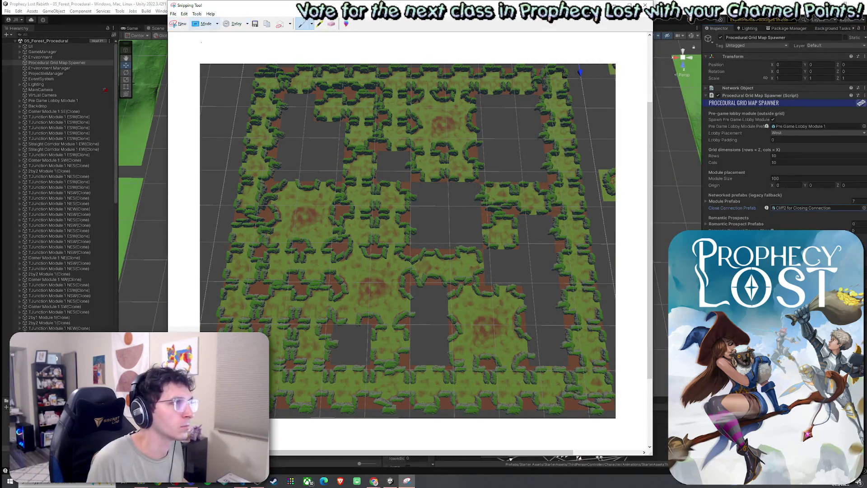
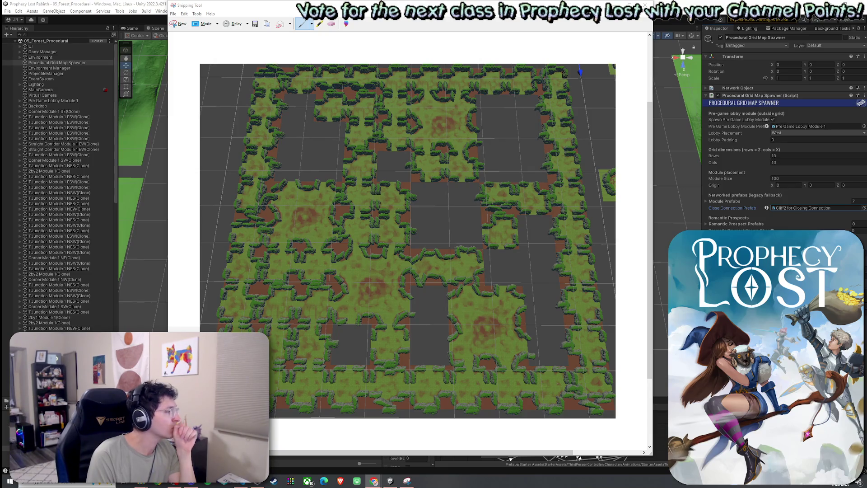
Dismiss the Snipping Tool, enlarge the Project panel and open Corner Module 1 NE from Procedural Generation > 1by1 Map Modules.
key("alt+Tab")
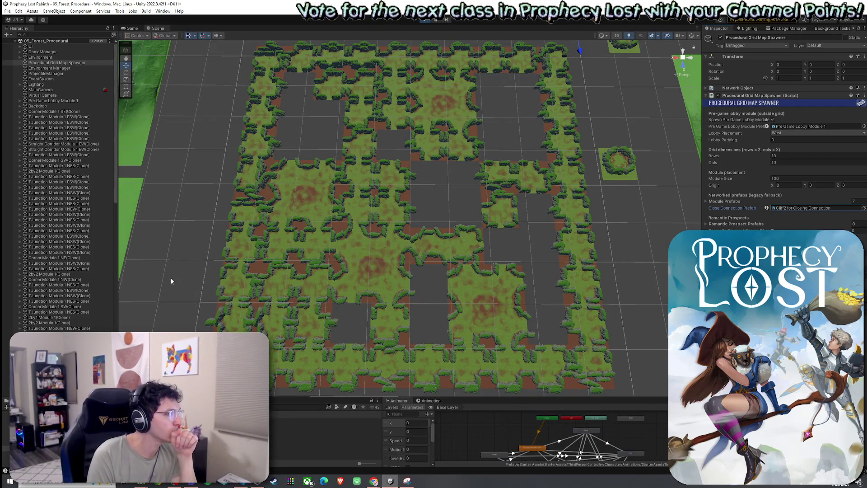
mouse_move(209, 396)
left_mouse_down()
mouse_move(208, 253)
mouse_move(209, 284)
left_mouse_up()
left_click(137, 291)
double_click(135, 297)
double_click(134, 299)
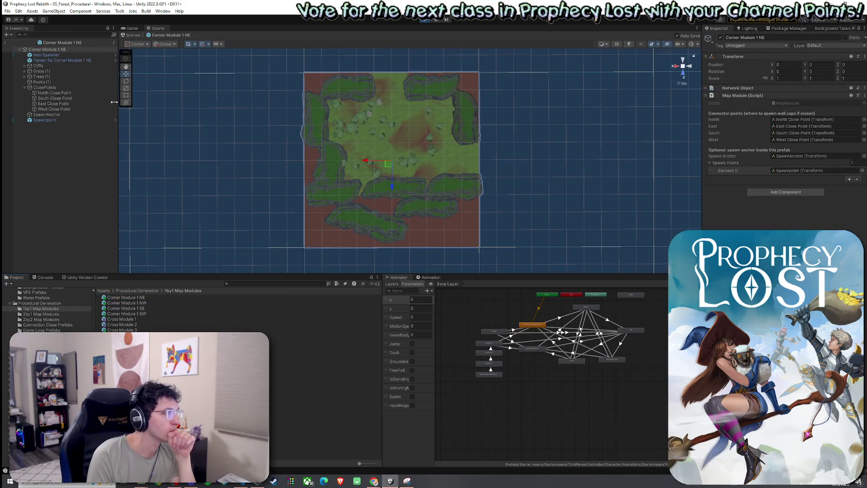
left_click(44, 87)
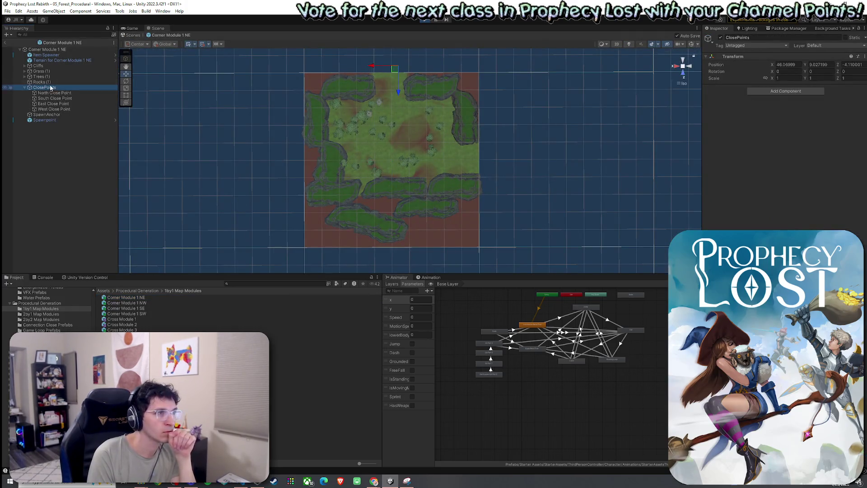
left_click(58, 50)
left_click(800, 126)
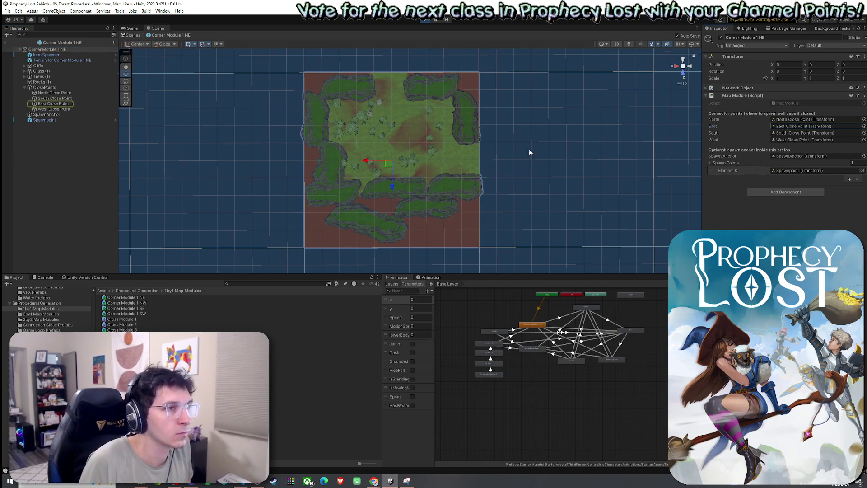
left_click(70, 105)
left_click(76, 51)
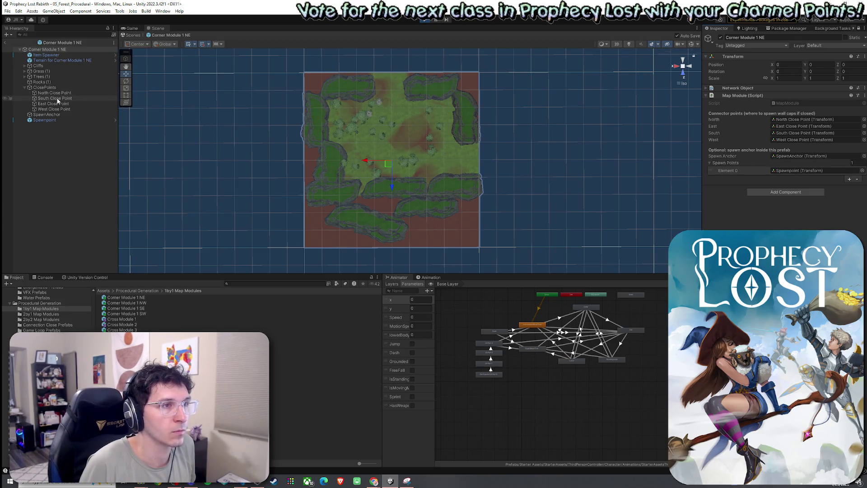
left_click(783, 120)
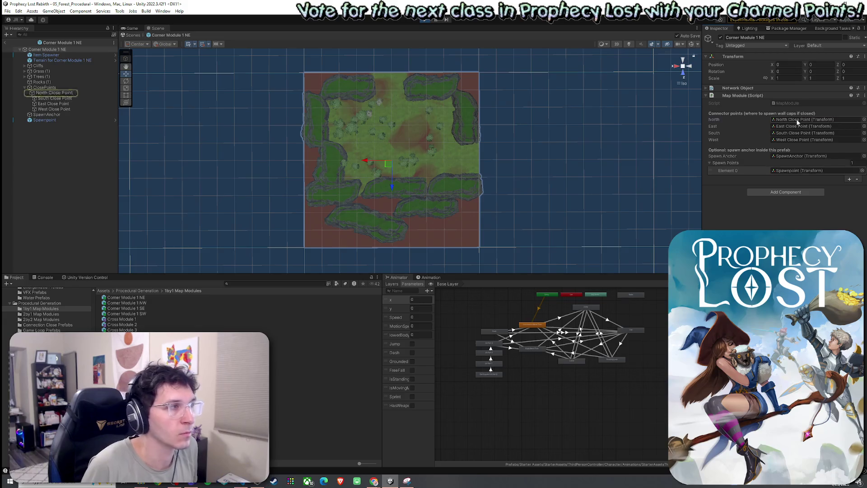
left_click(75, 93)
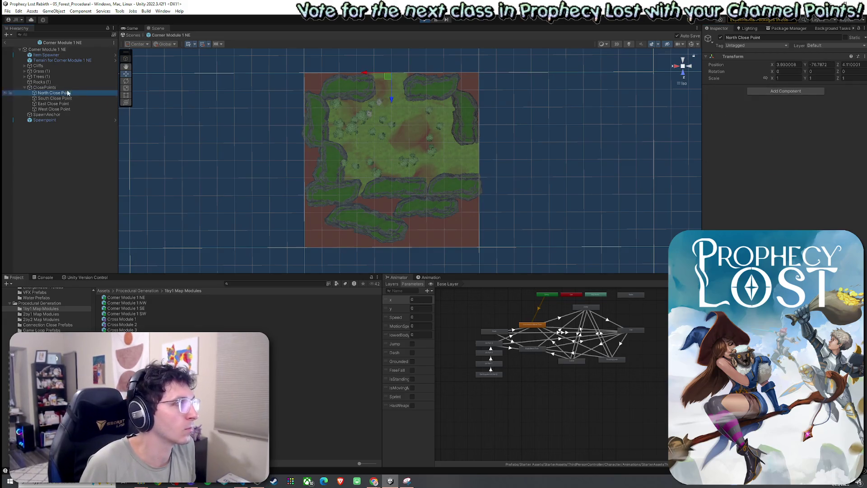
key("Down")
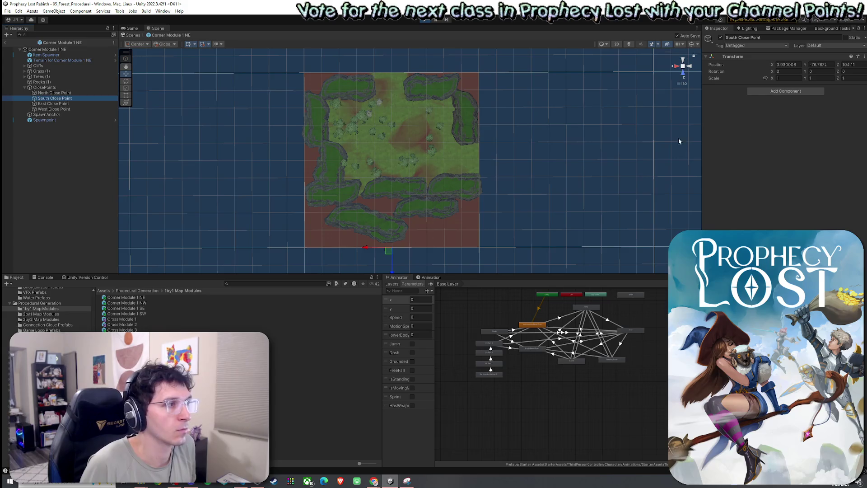
left_click(73, 51)
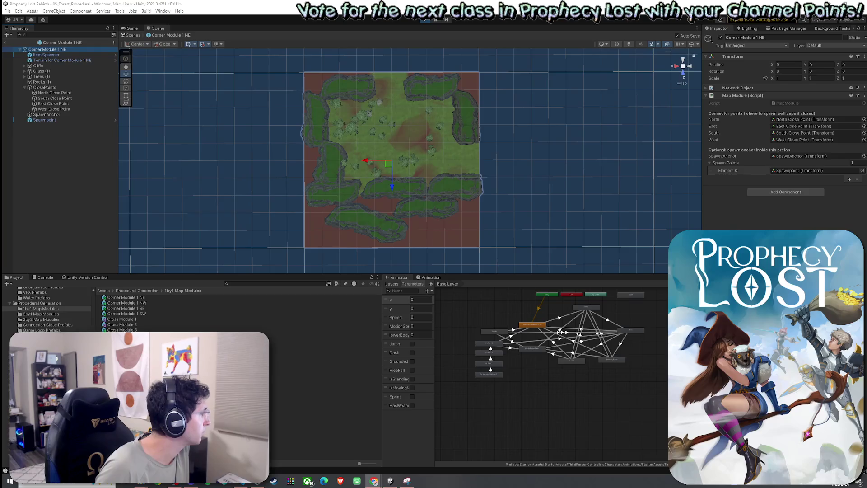
Check the East, West and South Close Point positions, then select Item Spawner through Spawnpoint.
left_click(55, 104)
left_click(57, 110)
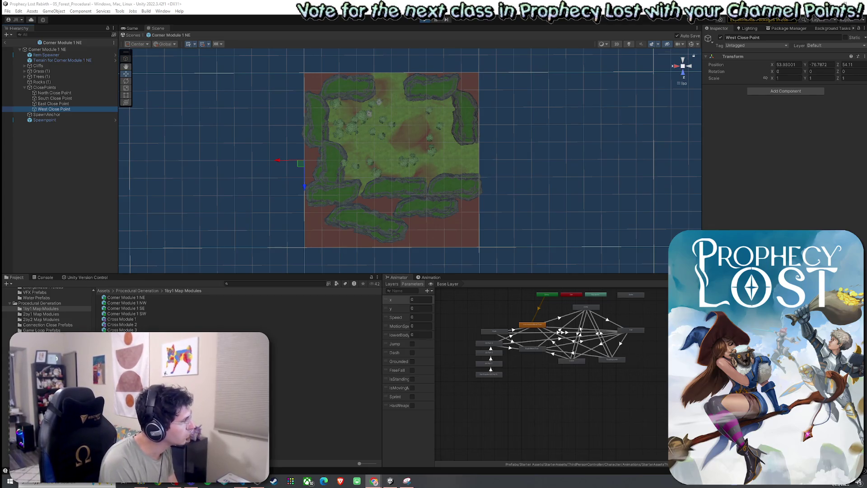
left_click(59, 99)
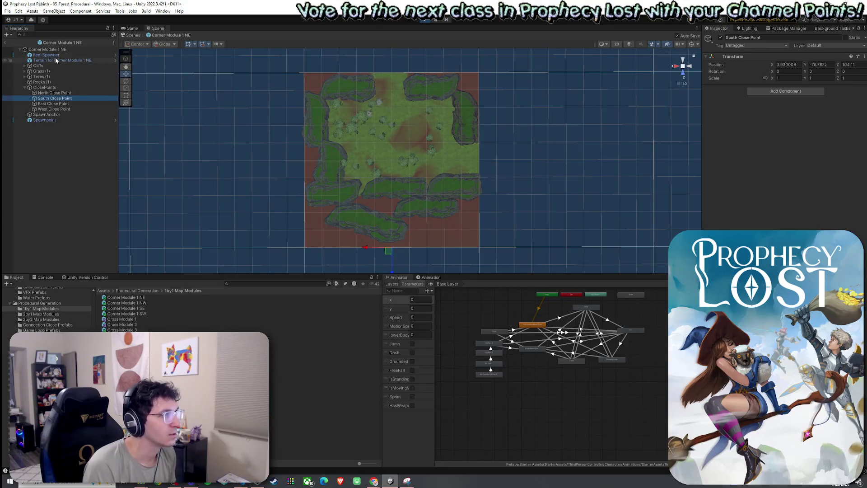
left_click(56, 56)
left_click(53, 119, "shift")
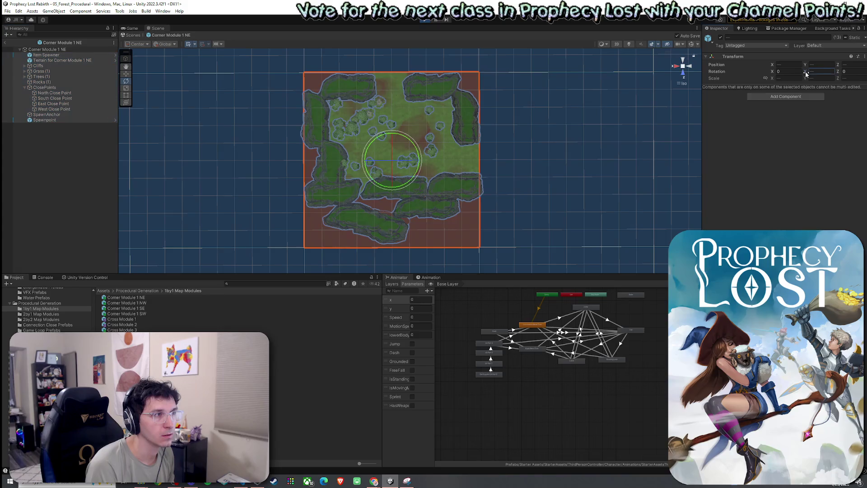
left_click_drag(805, 71, 749, 102)
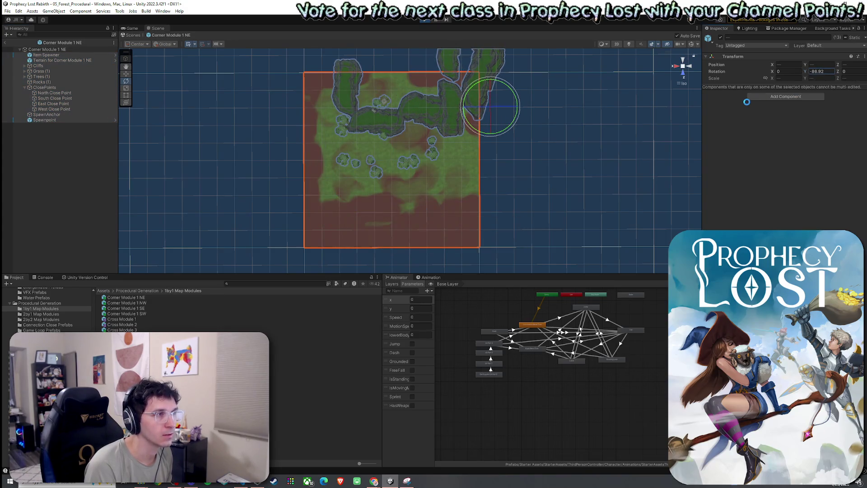
key("ctrl+z")
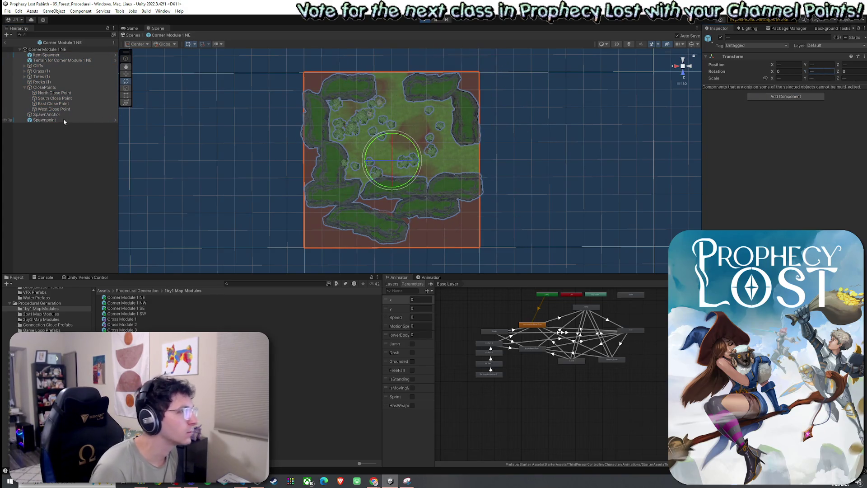
left_click(63, 62, "ctrl")
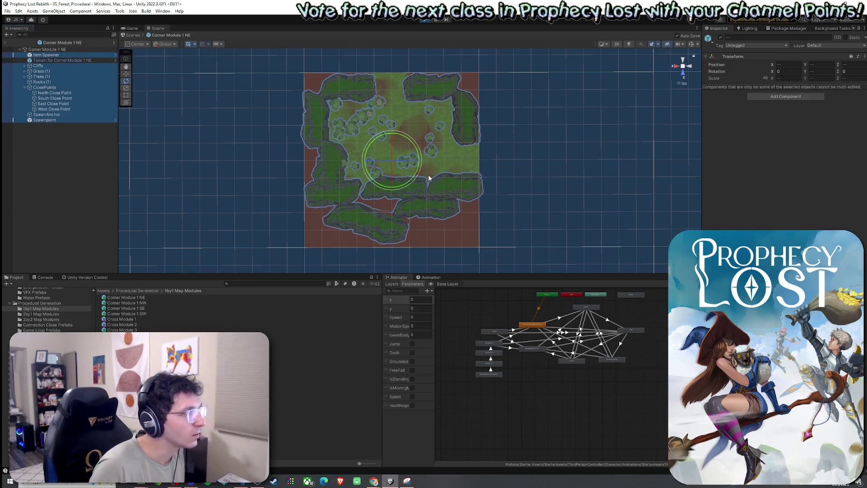
mouse_move(418, 149)
left_mouse_down()
mouse_move(441, 223)
mouse_move(501, 239)
mouse_move(552, 238)
left_mouse_up()
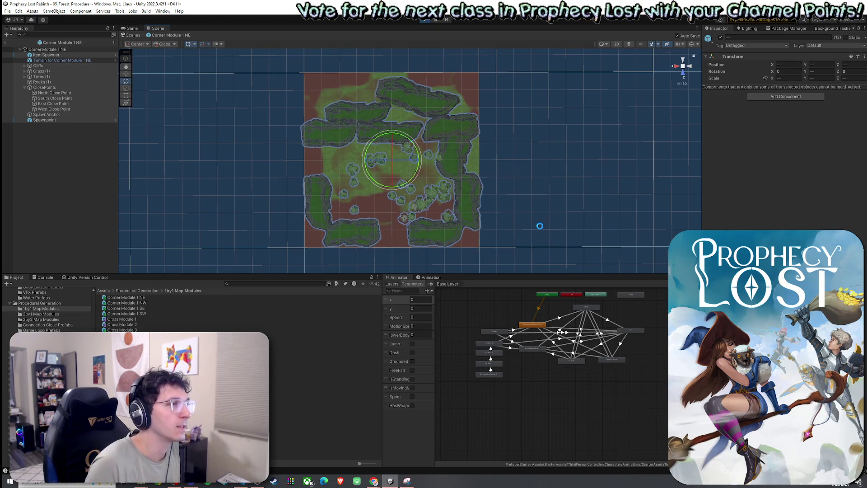
key("ctrl+z")
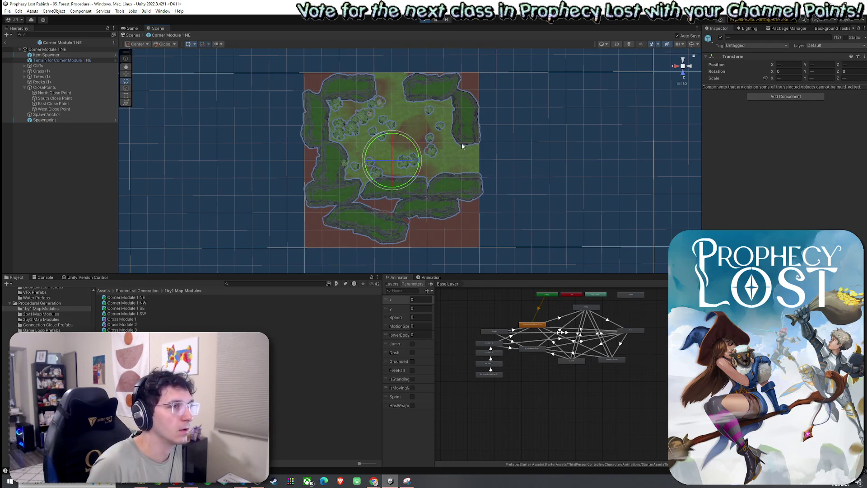
left_click(125, 161)
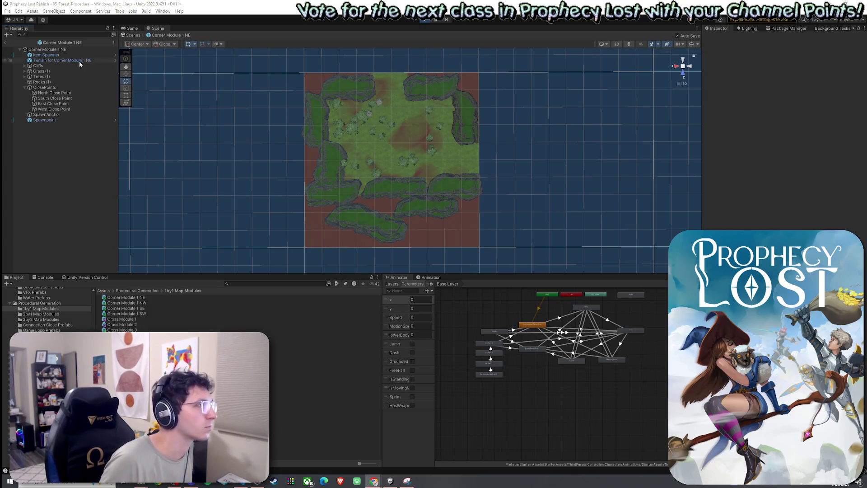
left_click(54, 49)
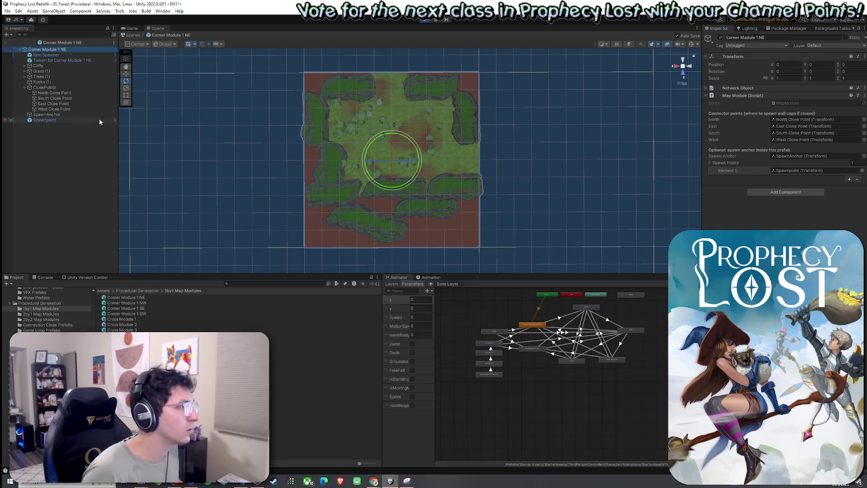
left_click(74, 109)
left_click(68, 103)
left_click(64, 98)
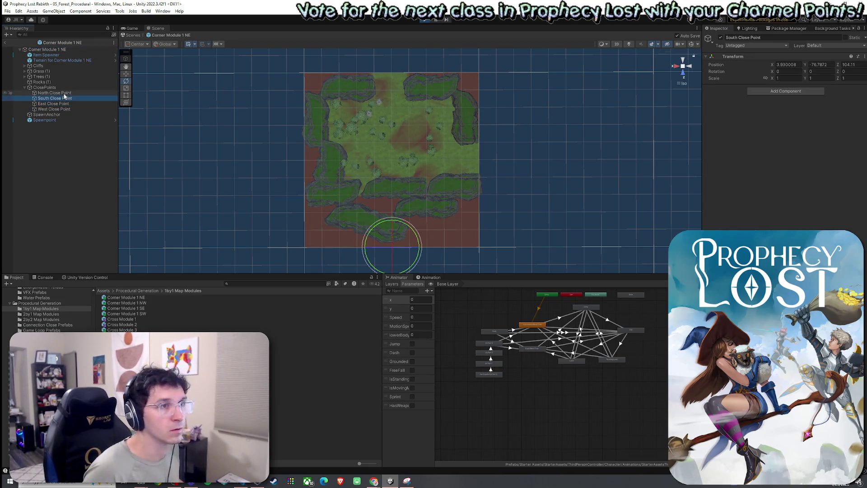
left_click(64, 93)
left_click(65, 99)
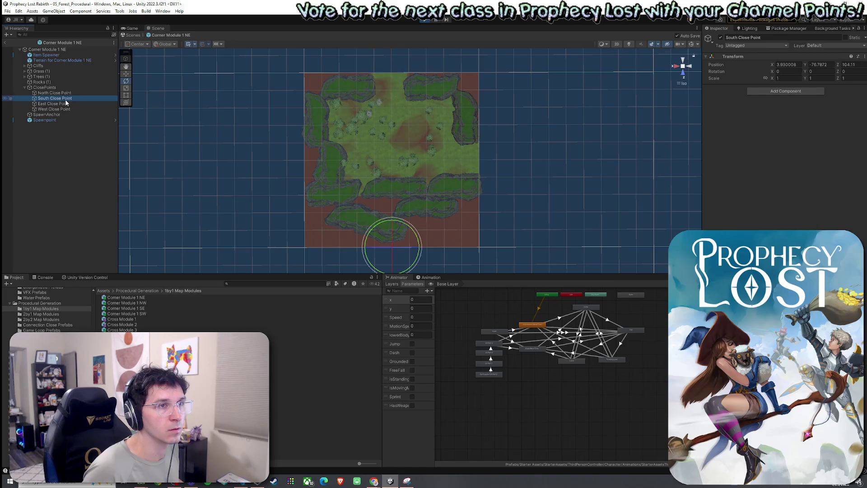
left_click(66, 93)
left_click(65, 98)
left_click(66, 94)
left_click(67, 99)
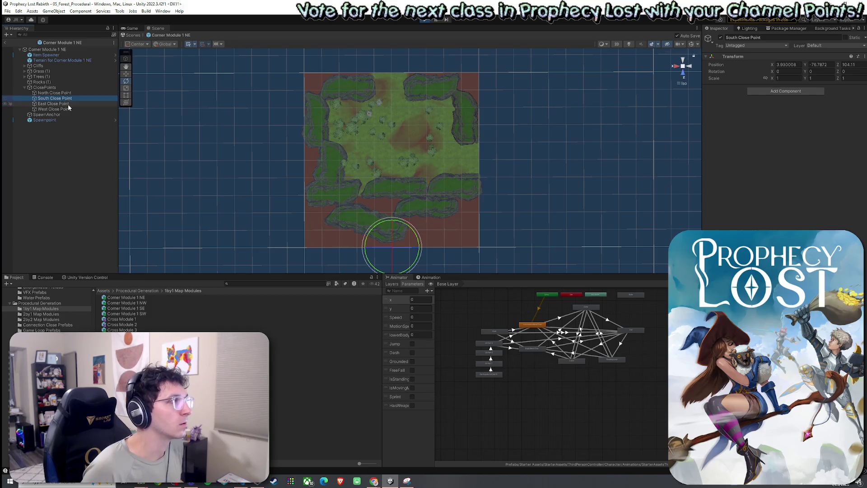
left_click(68, 104)
left_click(67, 110)
left_click(66, 104)
left_click(67, 110)
left_click(66, 104)
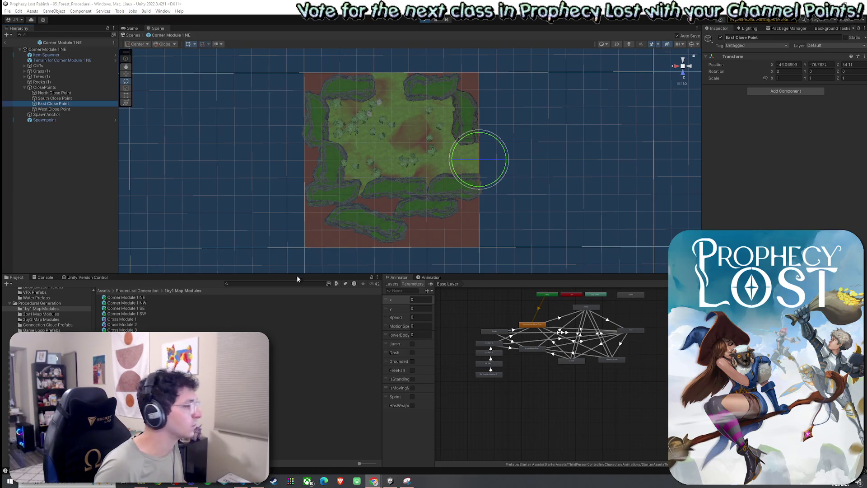
Leave Prefab Mode, attempt File > Save, and stop play mode with Ctrl+P.
left_click(5, 42)
left_click(7, 11)
left_click(18, 43)
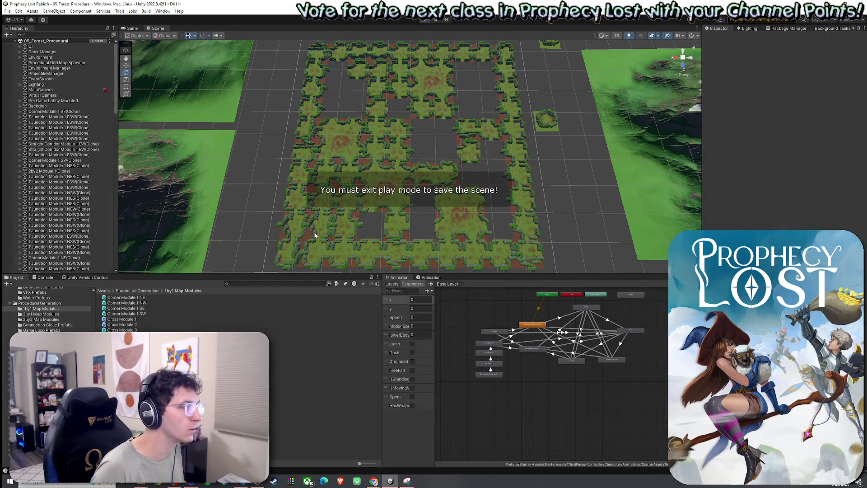
key("ctrl+p")
Search the Project panel for 'Procedural' and select the Procedural Grid Map Spawner script.
left_click(250, 284)
type("Procedural")
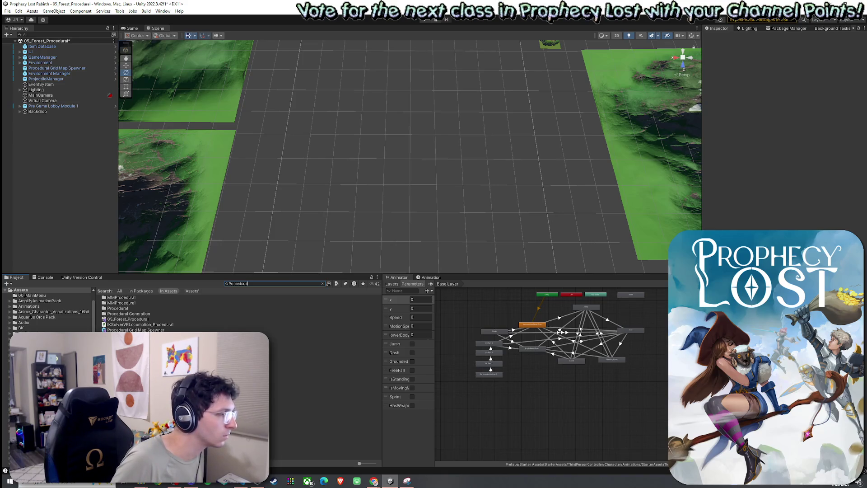
left_click(181, 335)
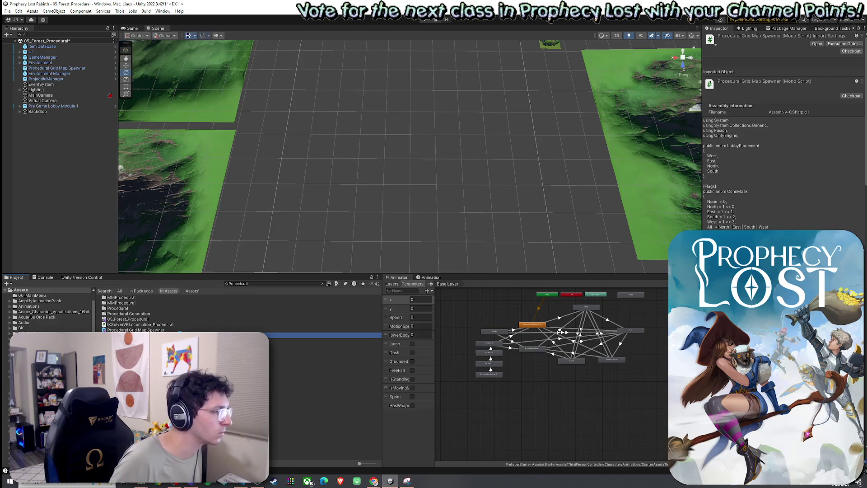
Scroll ProceduralGridMapSpawner.cs and search it for 'RemapDir', which finds no matches.
scroll(123, 285, "down", 5)
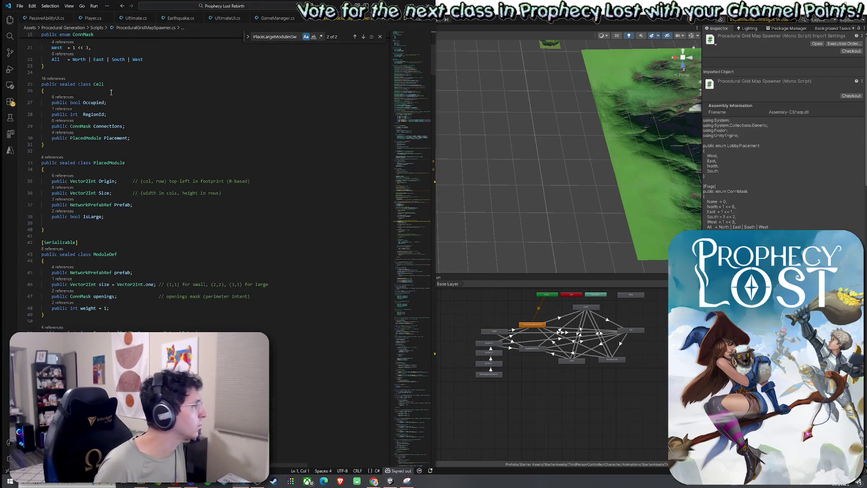
key("ctrl+f")
type("R")
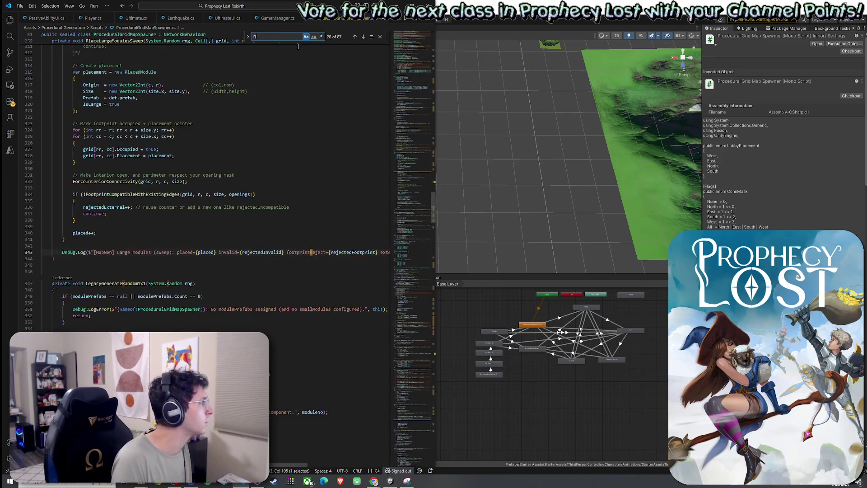
type("emapDir")
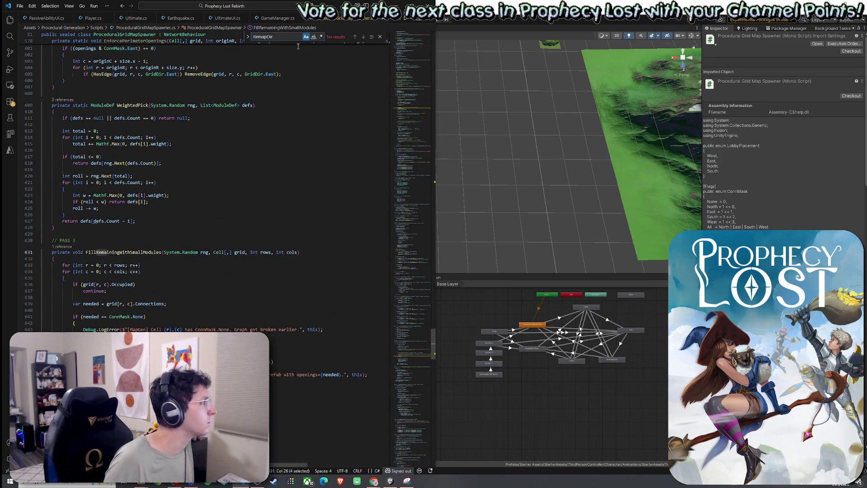